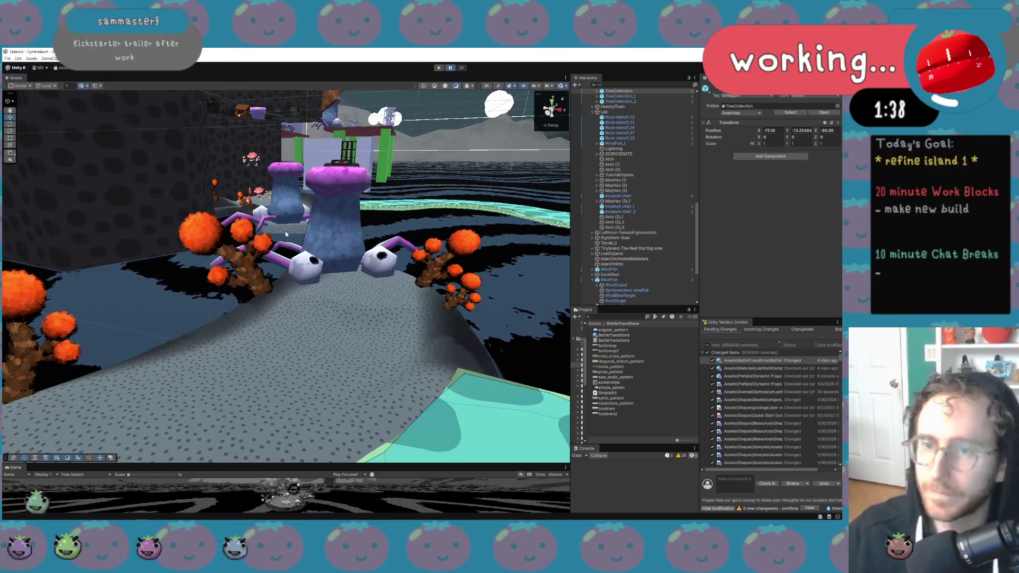
Move WindFish in the Hierarchy so it sits directly above SockWest
mouse_move(367, 152)
left_mouse_down()
mouse_move(234, 166)
mouse_move(121, 160)
left_mouse_up()
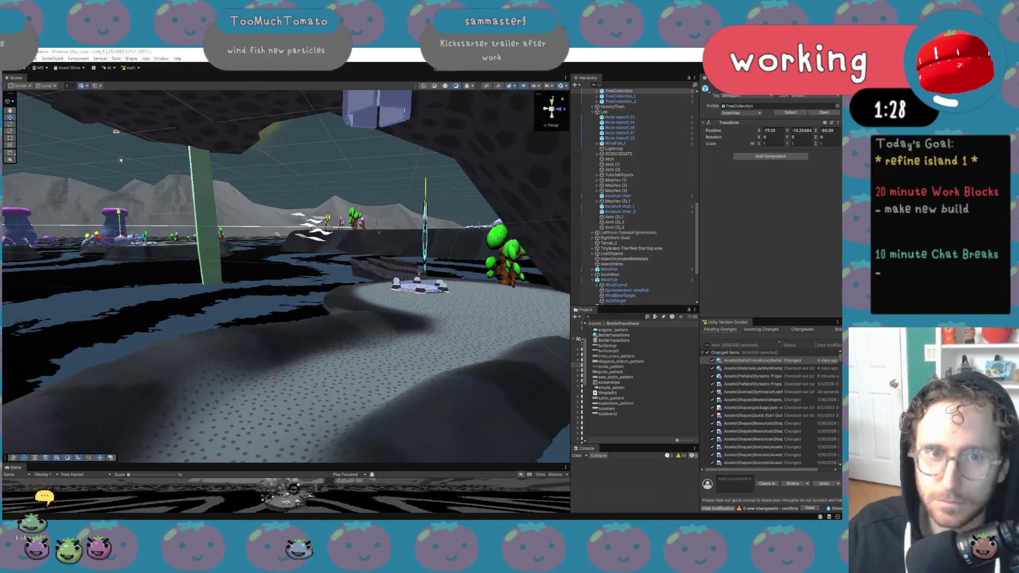
mouse_move(267, 252)
left_mouse_down()
mouse_move(307, 235)
mouse_move(246, 216)
mouse_move(173, 234)
mouse_move(381, 239)
left_mouse_up()
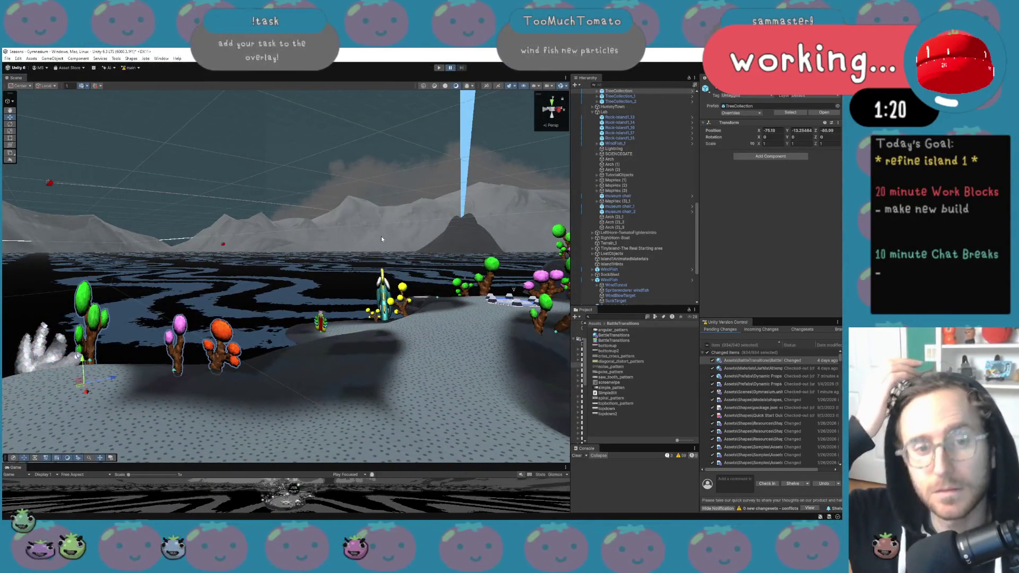
mouse_move(382, 237)
left_mouse_down()
mouse_move(470, 264)
mouse_move(509, 223)
mouse_move(507, 245)
mouse_move(540, 237)
mouse_move(613, 253)
mouse_move(586, 248)
left_mouse_up()
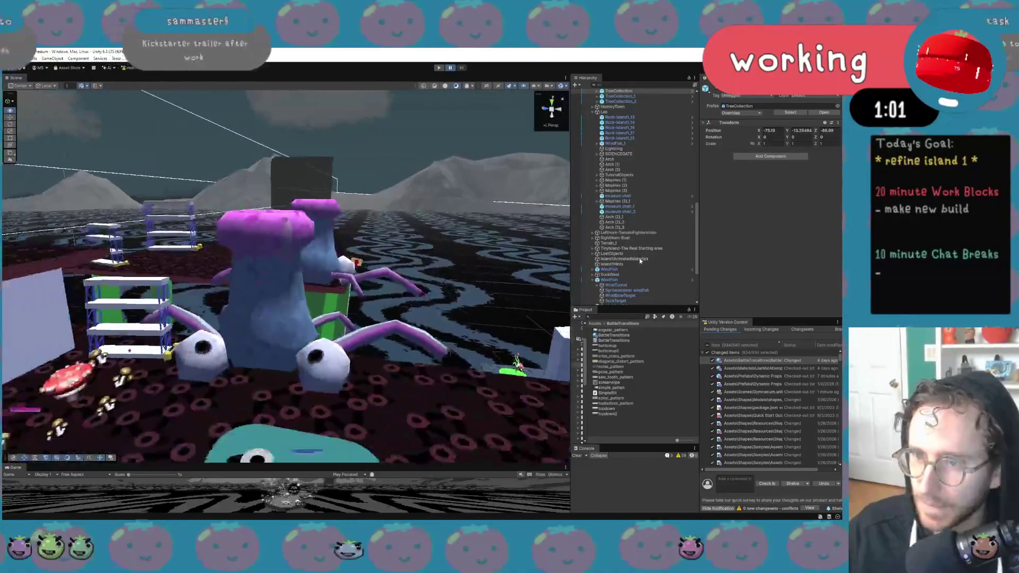
left_click(401, 342)
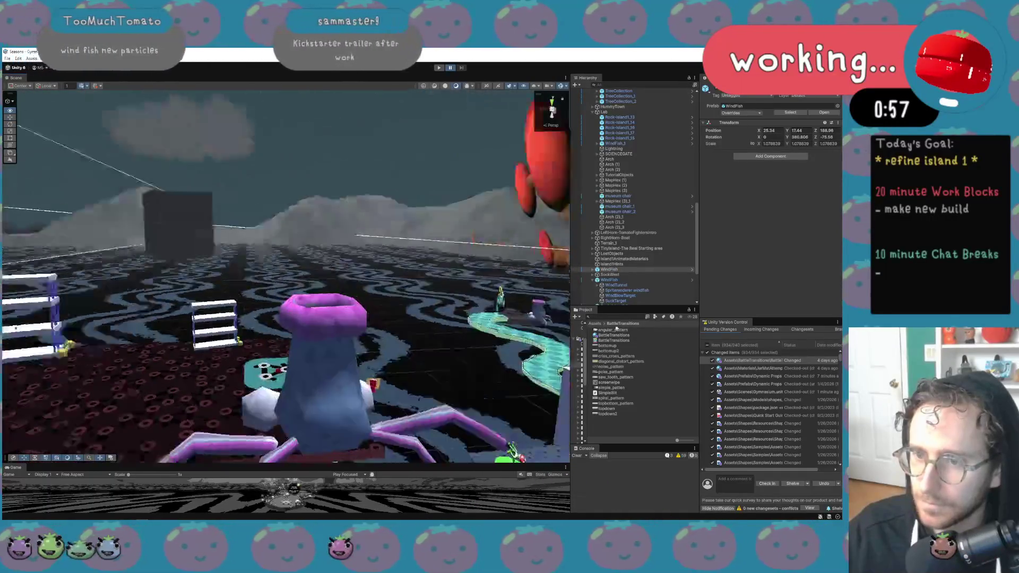
left_click_drag(534, 325, 529, 326)
left_click_drag(656, 284, 637, 271)
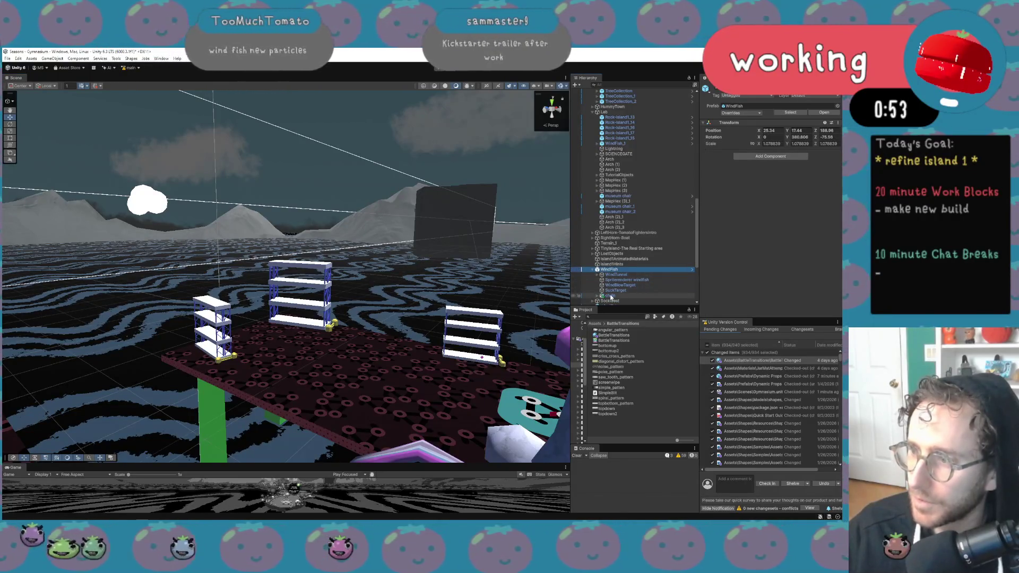
Frame WindFish in the Scene view, then select WindBlowTarget and the big tree
key("f")
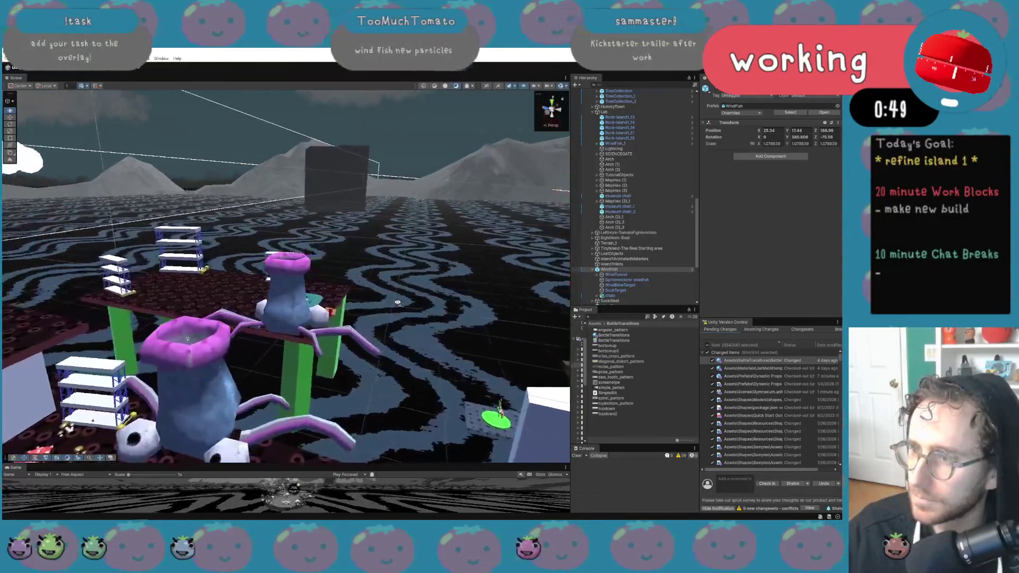
left_click(623, 285)
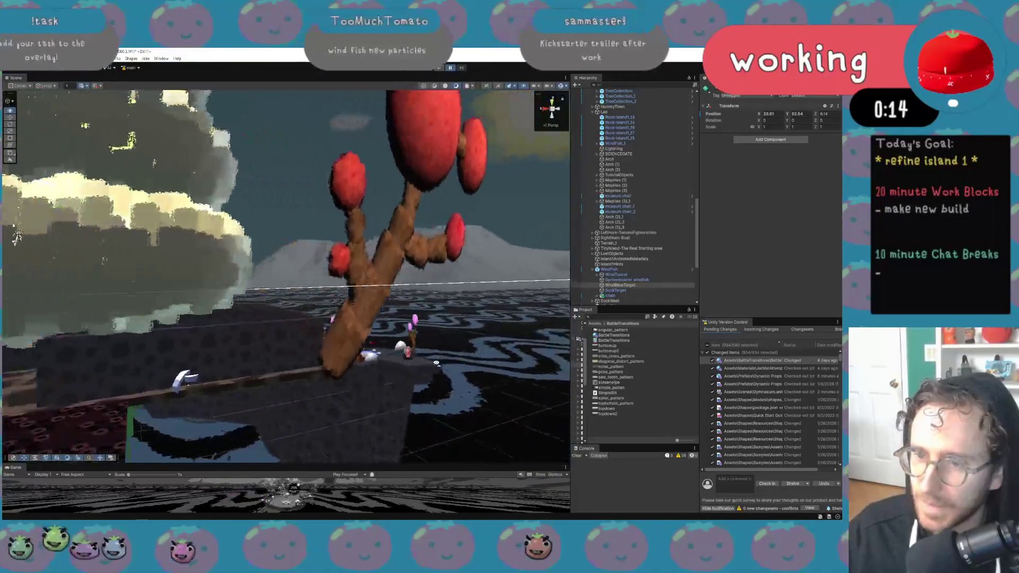
left_click(400, 361)
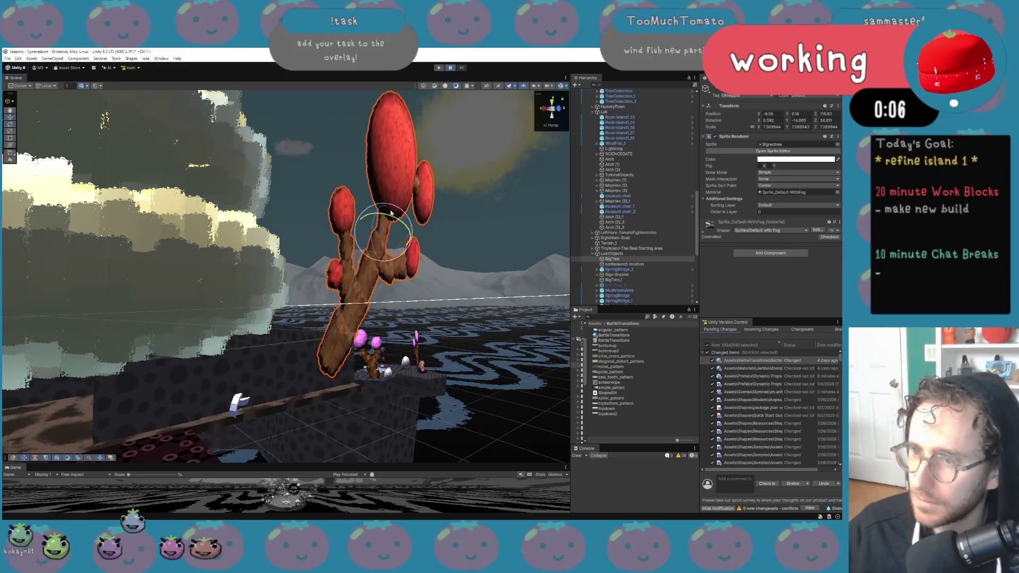
Fly the Scene camera to a new viewpoint around the selected BigTree sprite
mouse_move(355, 275)
left_mouse_down()
mouse_move(10, 332)
mouse_move(557, 340)
mouse_move(554, 477)
left_mouse_up()
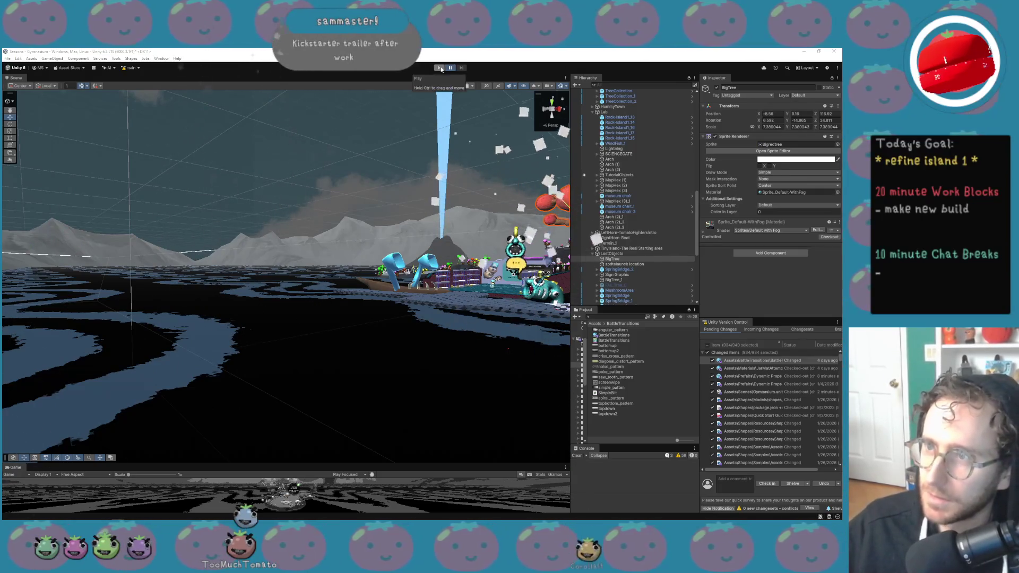
Enlarge the Game view under a shorter Scene view and play-test the island with Ctrl+P
left_click_drag(273, 461, 275, 244)
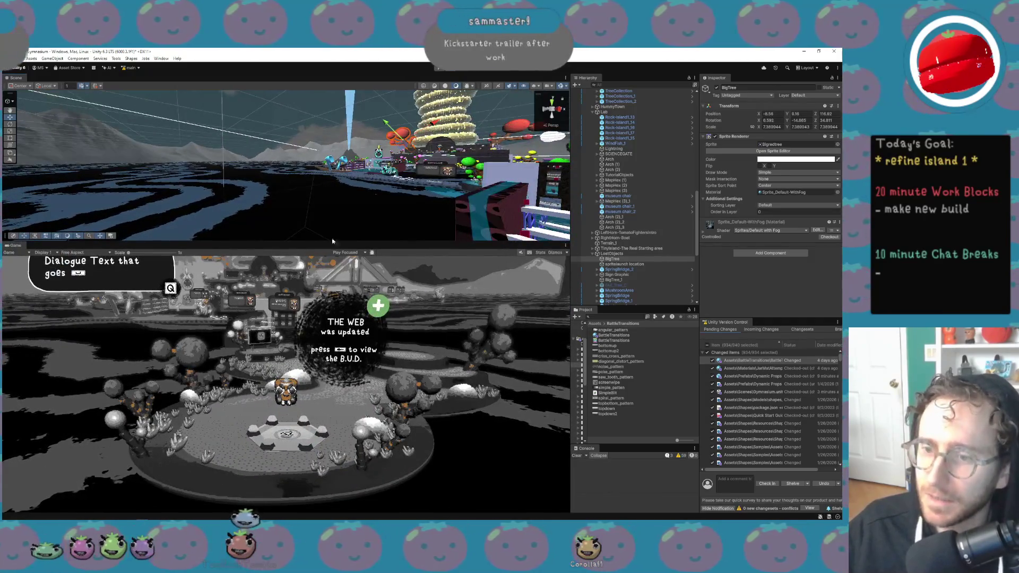
mouse_move(282, 520)
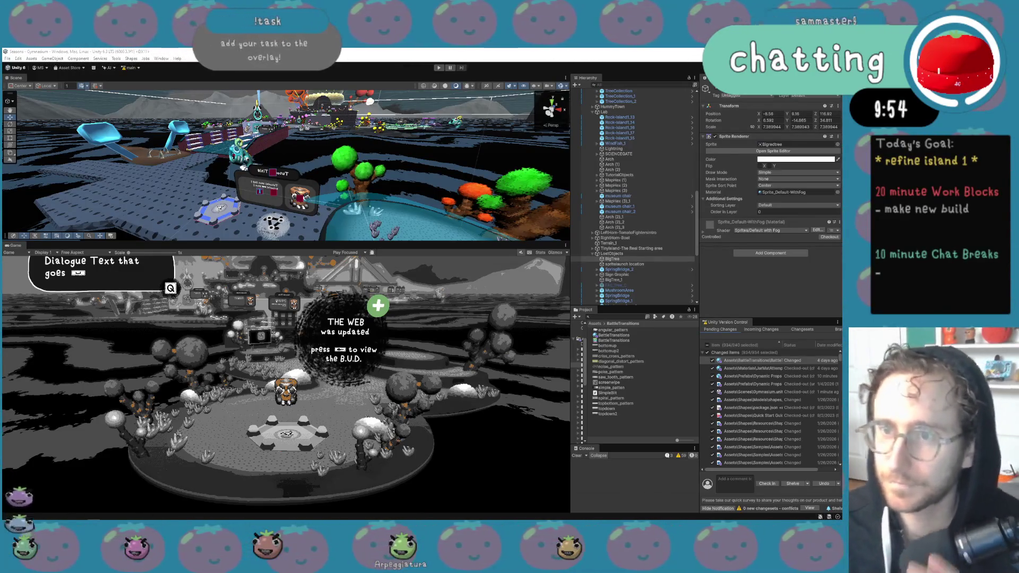
key("ctrl+p")
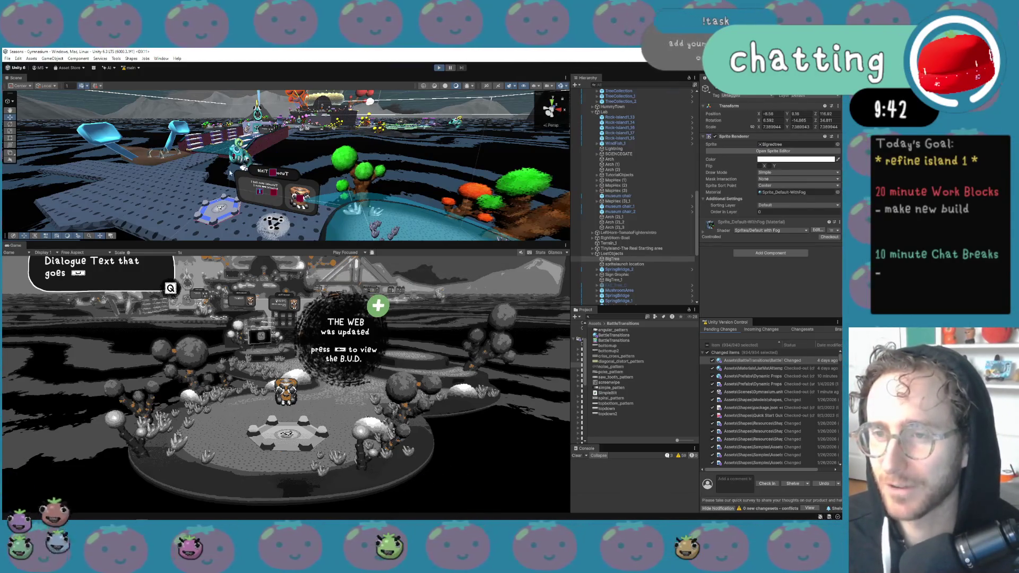
key("ctrl+p")
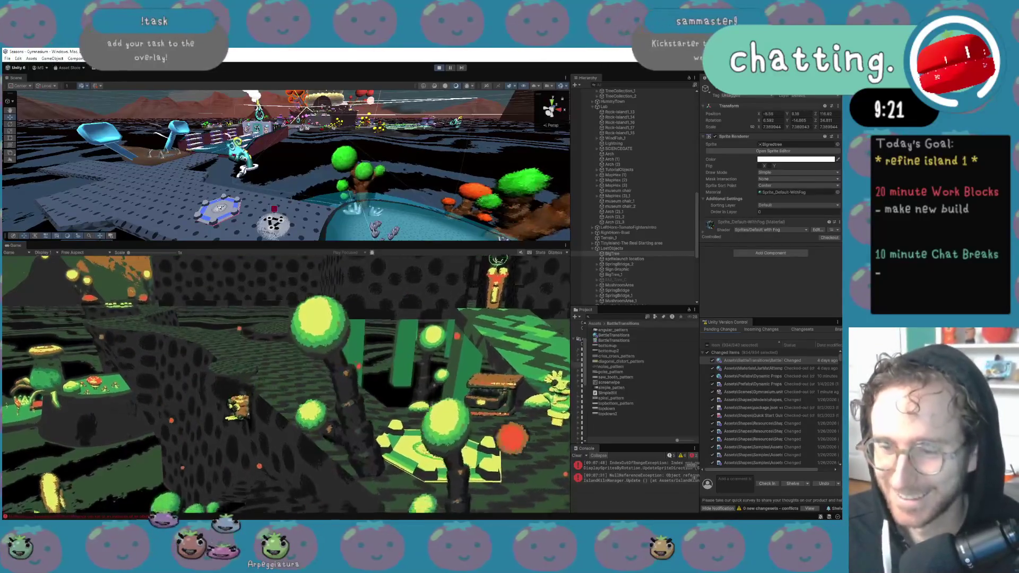
mouse_move(156, 522)
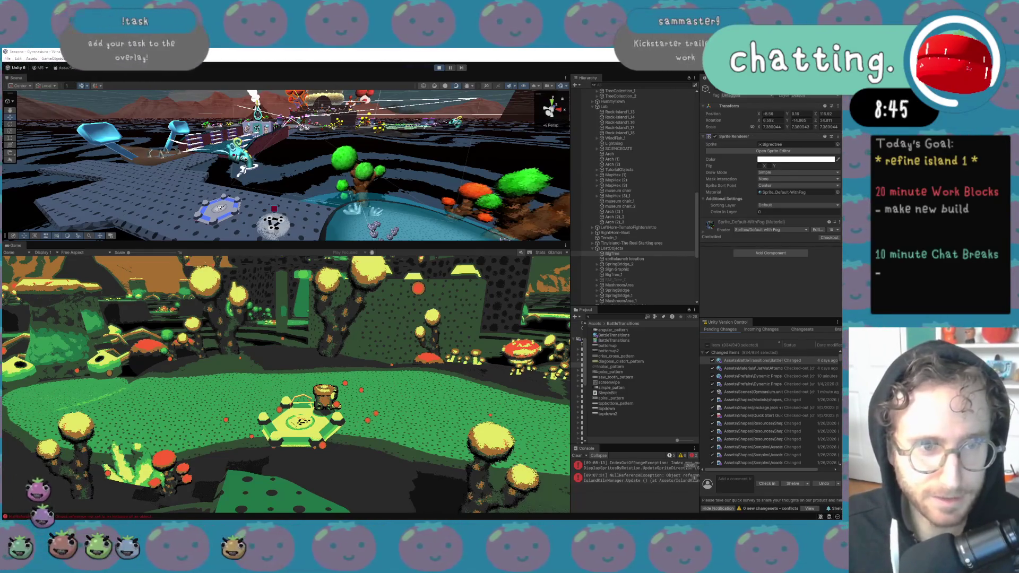
key("alt+Tab")
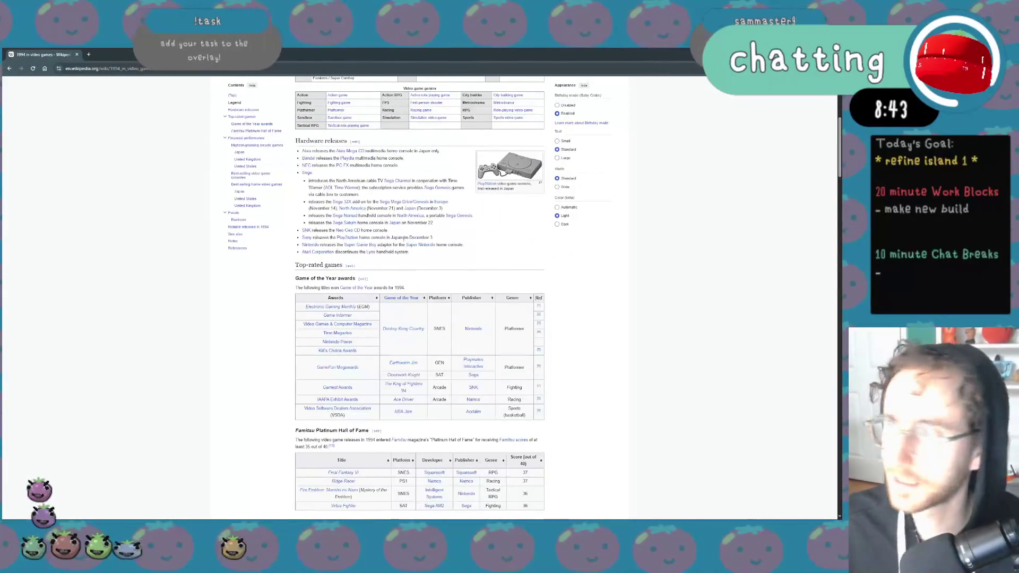
Zoom in on the 1994 in video games article and switch on Dark Reader's dark theme
key("ctrl+plus")
key("ctrl+plus")
key("ctrl+plus")
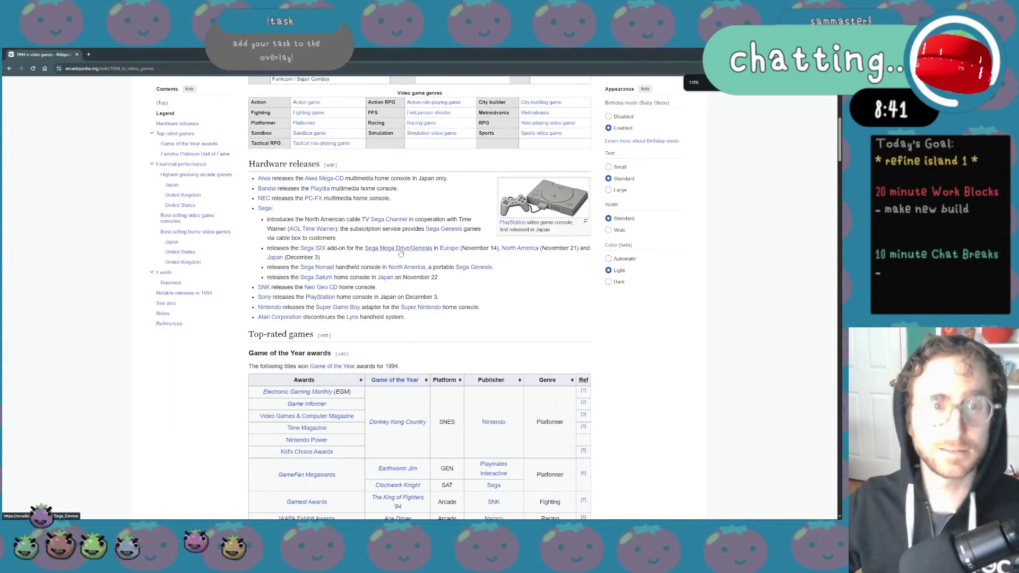
left_click(772, 68)
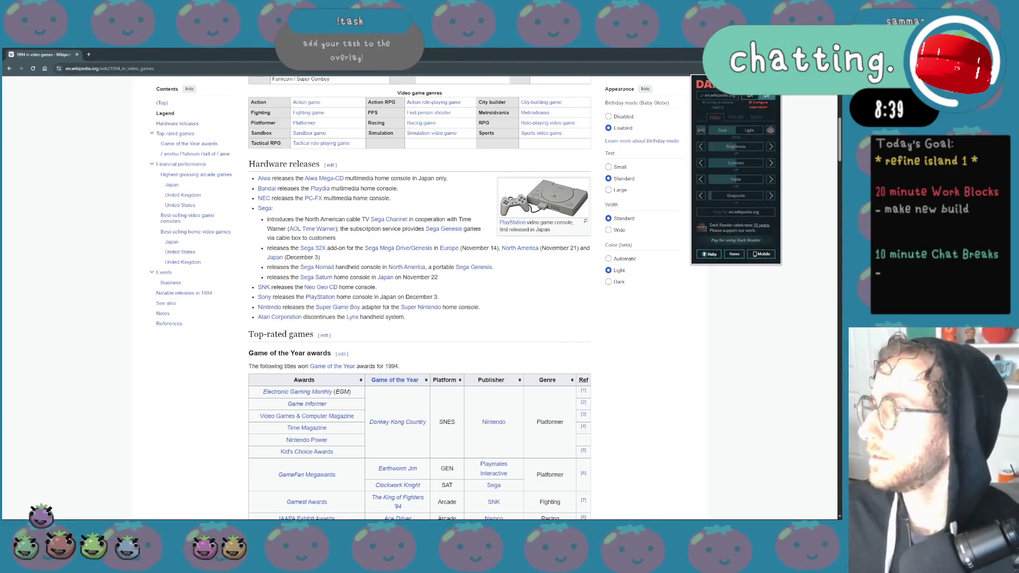
left_click(752, 98)
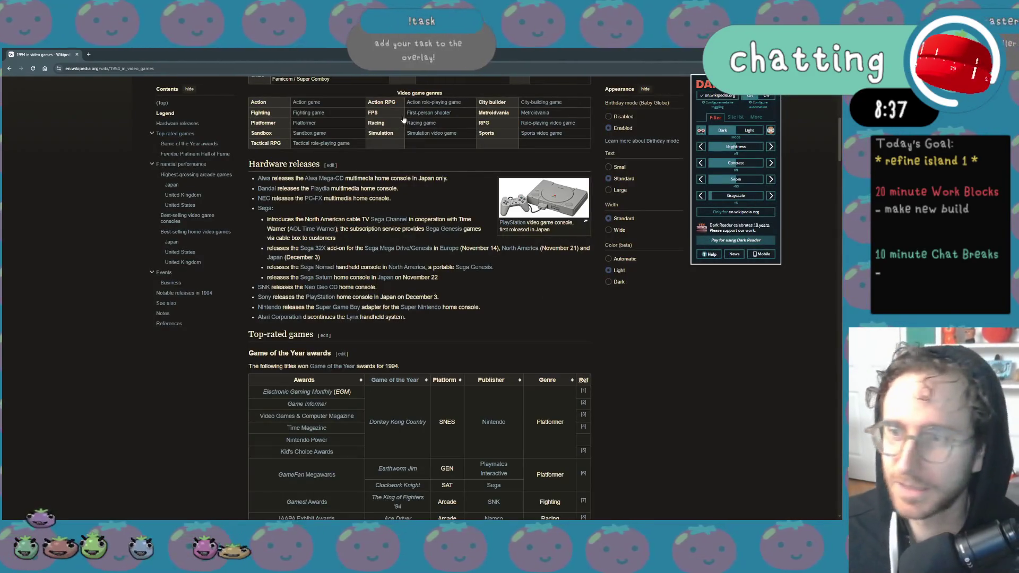
scroll(448, 266, "down", 10)
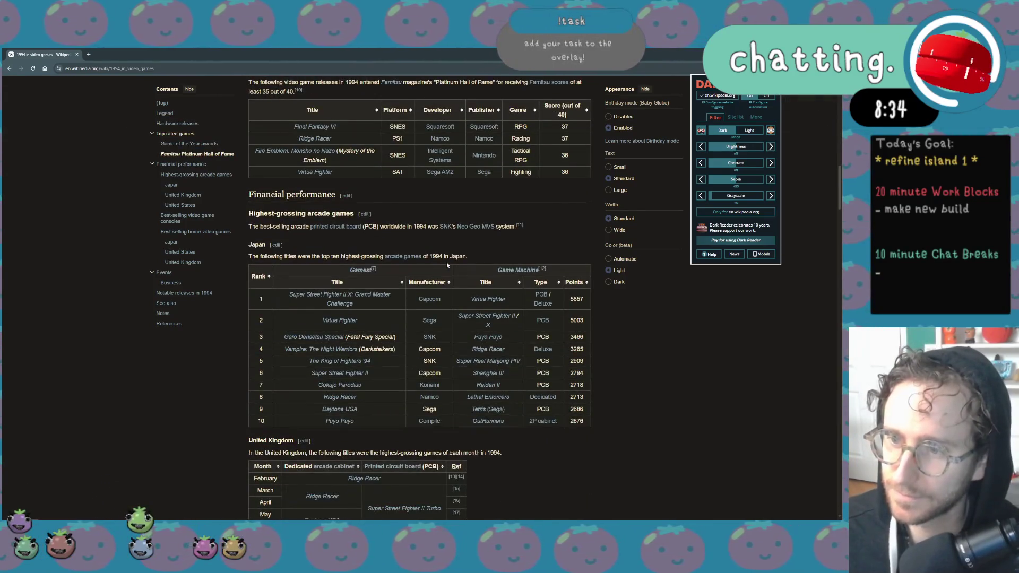
scroll(447, 263, "down", 7)
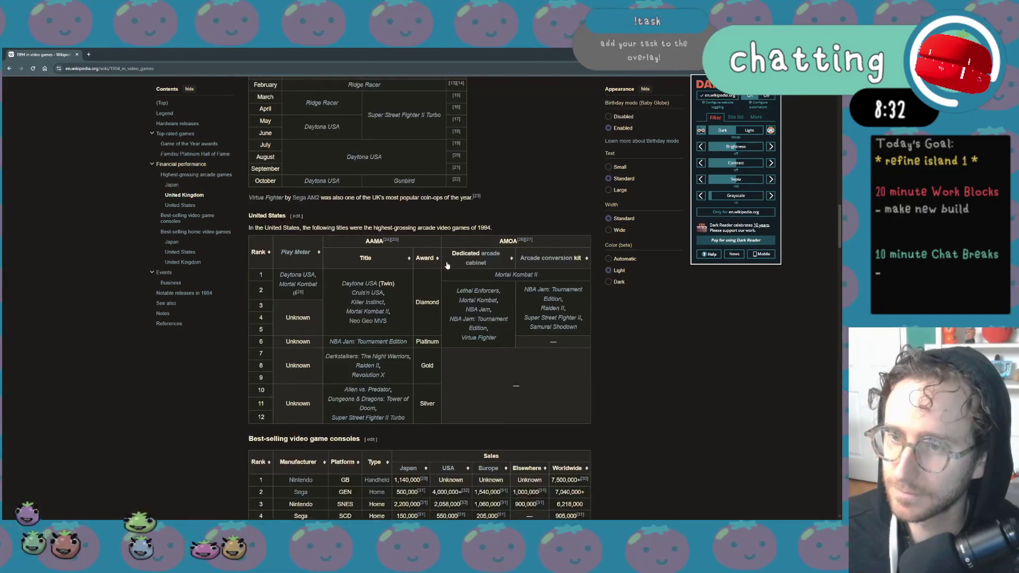
scroll(446, 265, "down", 4)
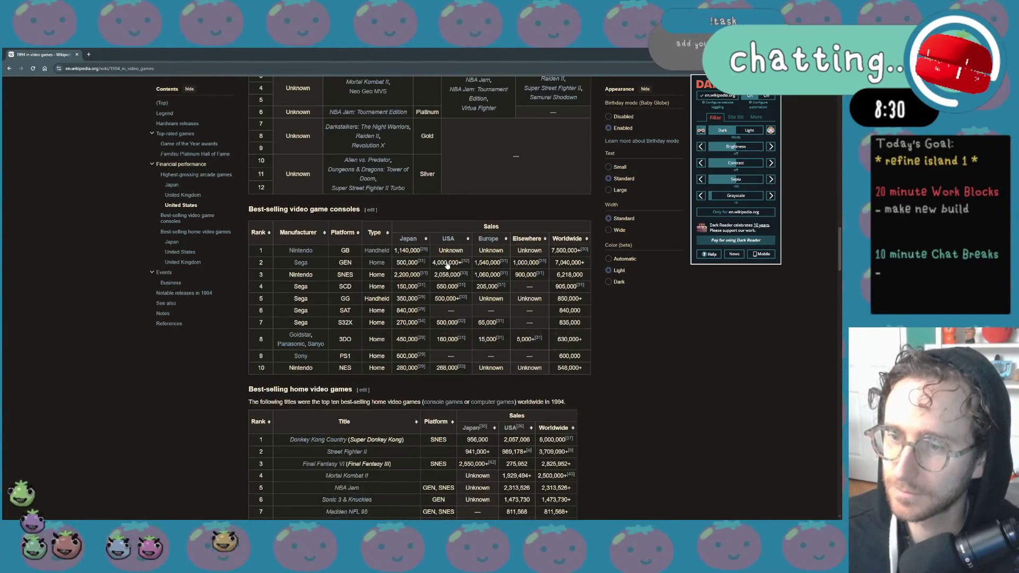
Reset the page zoom and scroll down to the US and UK best-selling home video game tables
key("ctrl+minus")
scroll(448, 265, "down", 3)
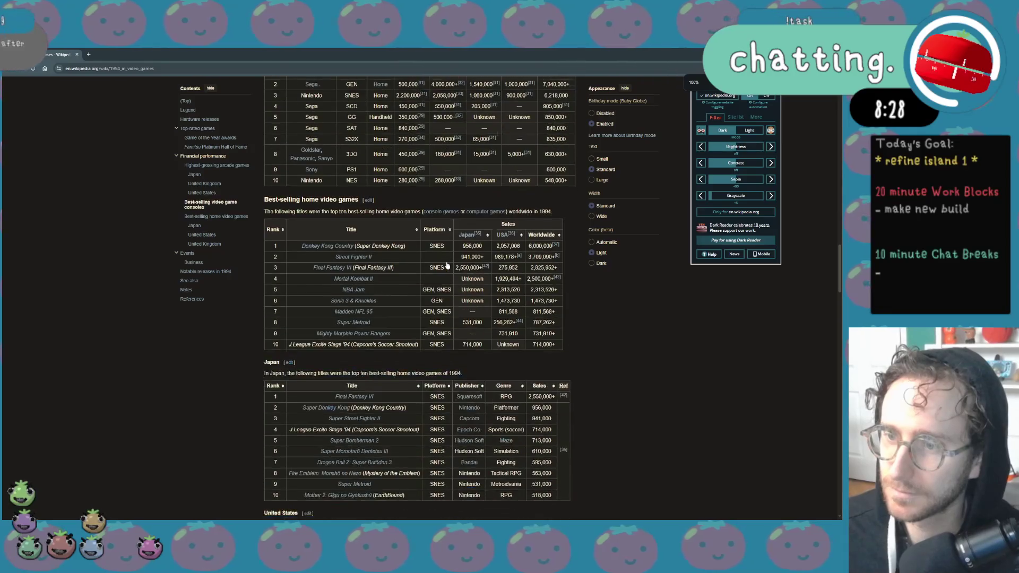
scroll(447, 266, "down", 1)
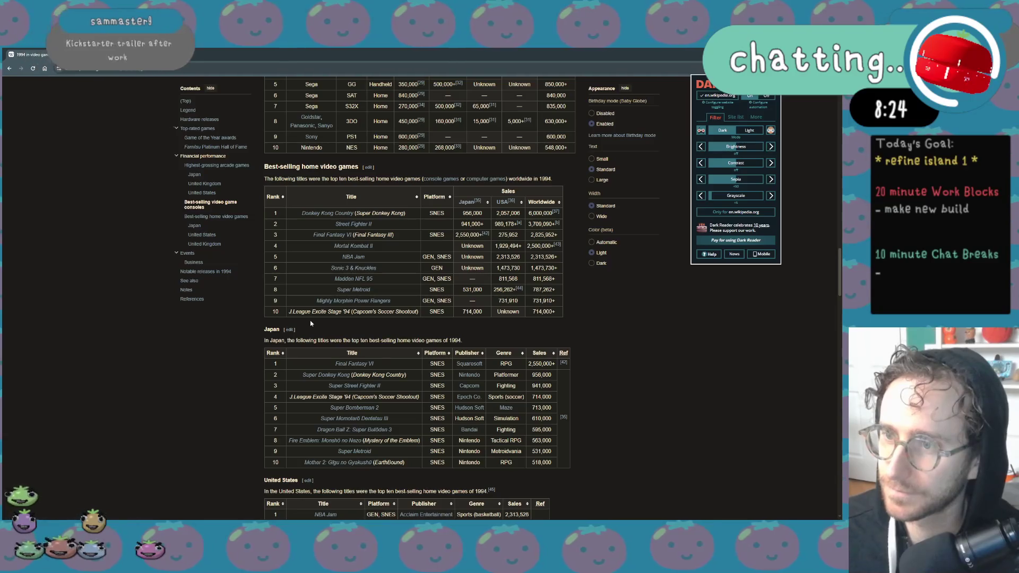
mouse_move(341, 271)
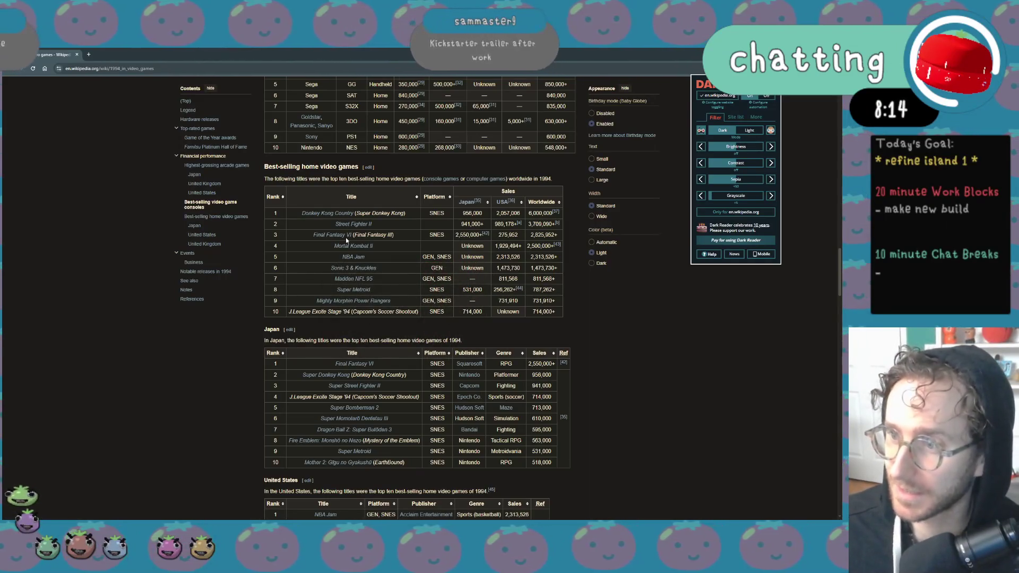
mouse_move(340, 239)
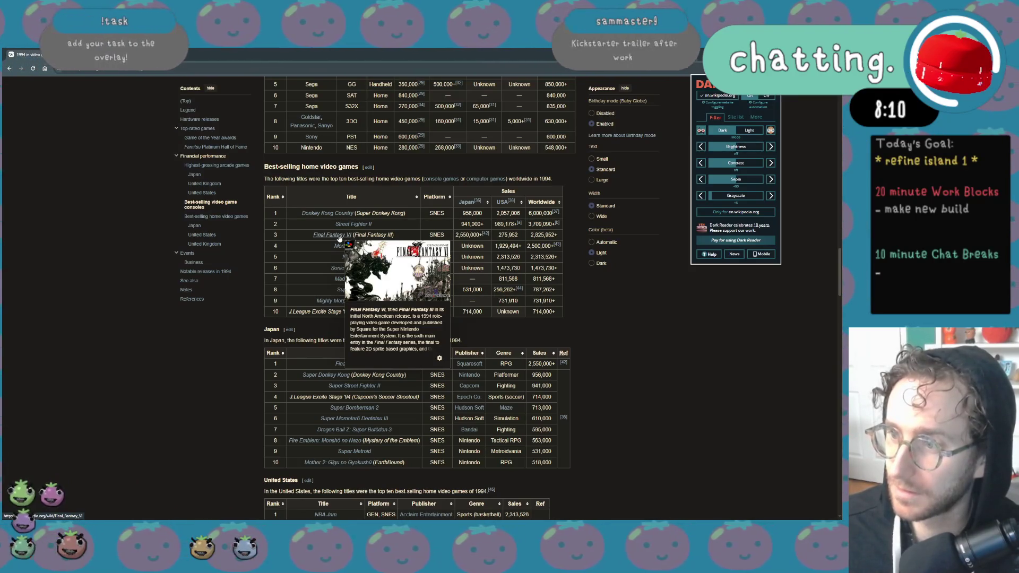
scroll(169, 340, "down", 3)
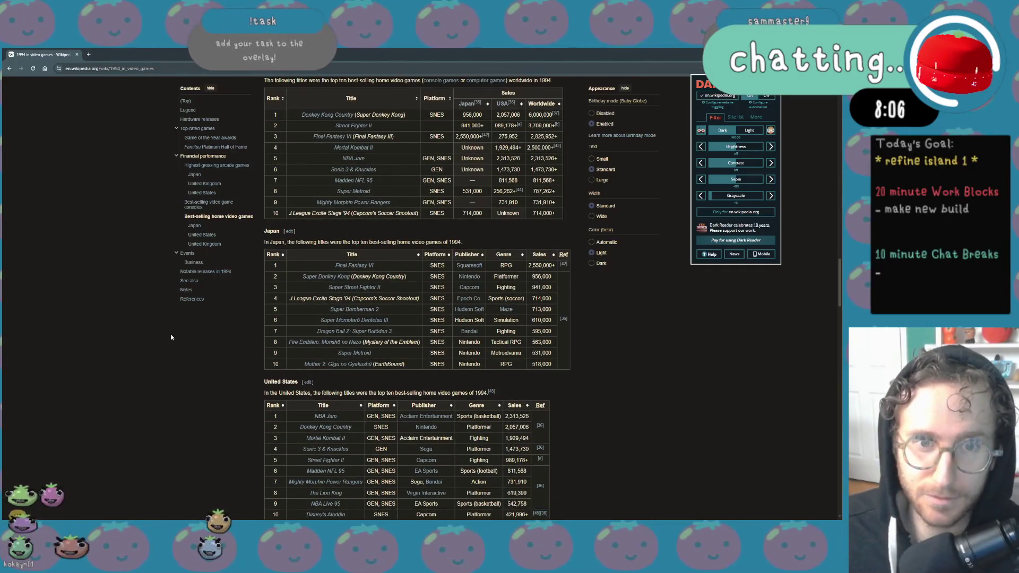
scroll(171, 337, "up", 2)
scroll(171, 337, "down", 4)
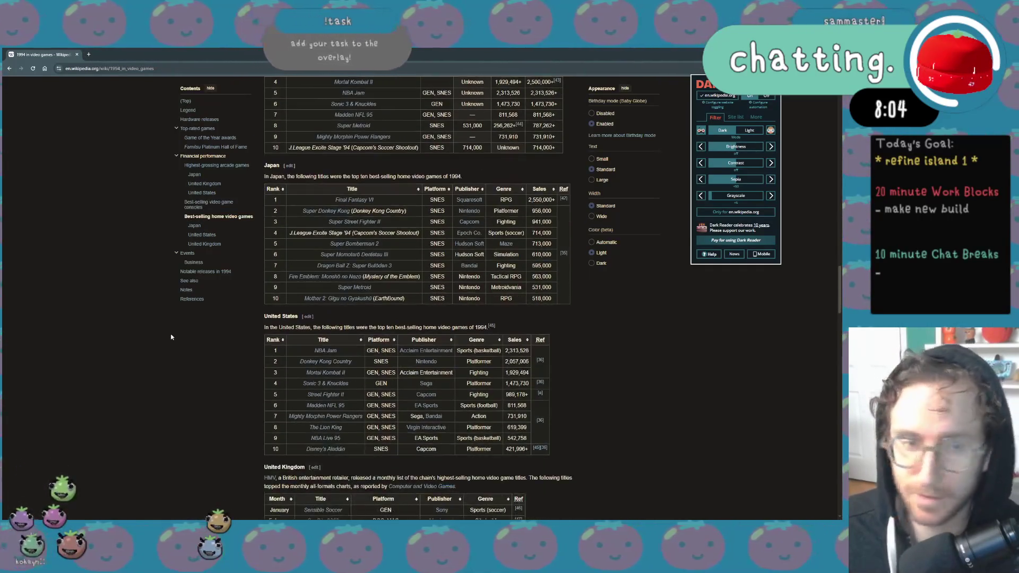
scroll(171, 337, "down", 5)
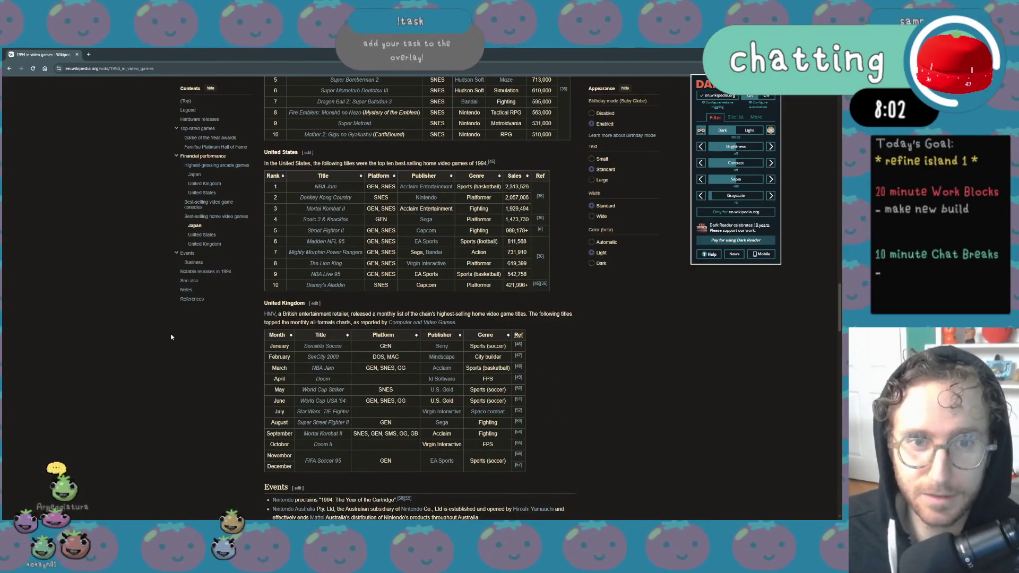
scroll(171, 337, "up", 4)
scroll(171, 337, "down", 2)
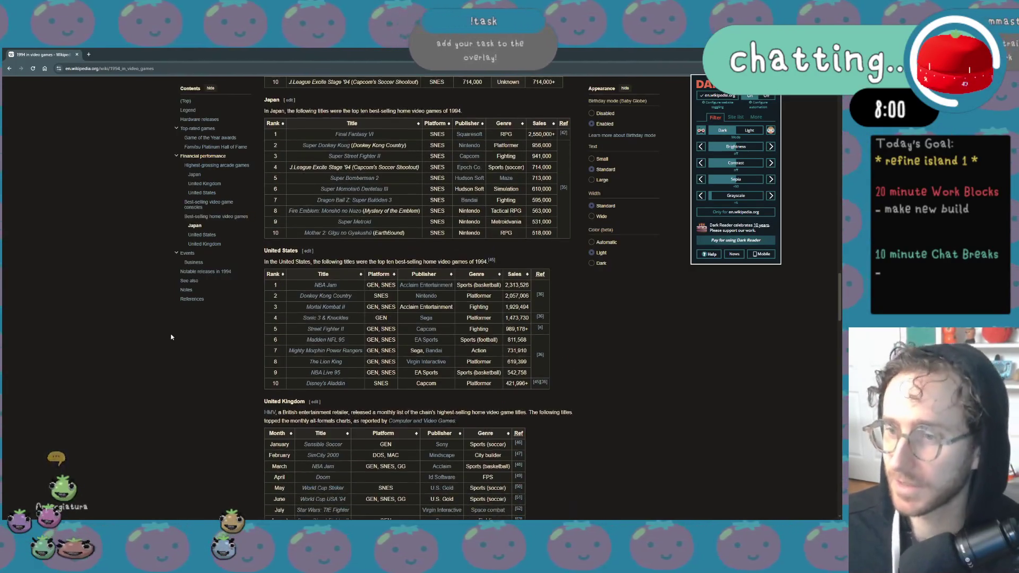
scroll(171, 337, "down", 1)
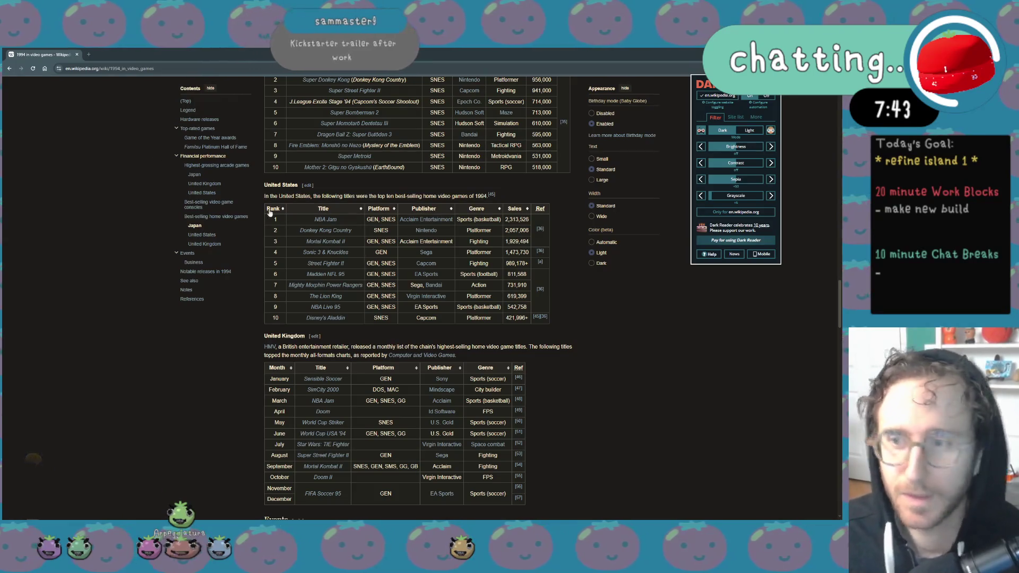
Close the Dark Reader panel and browse the Sonic 3 & Knuckles article
left_click(355, 263)
left_click(338, 255)
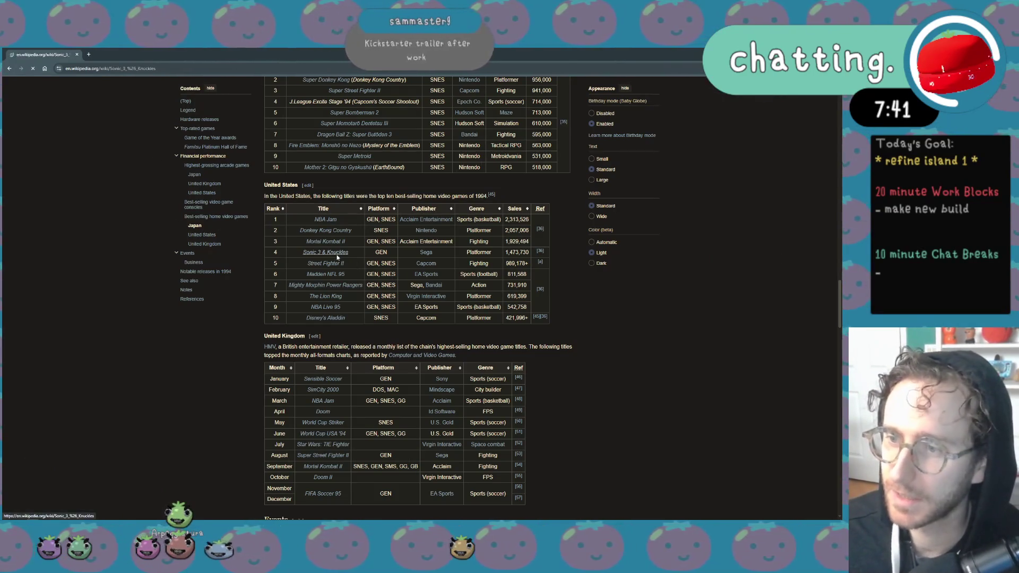
scroll(338, 255, "down", 20)
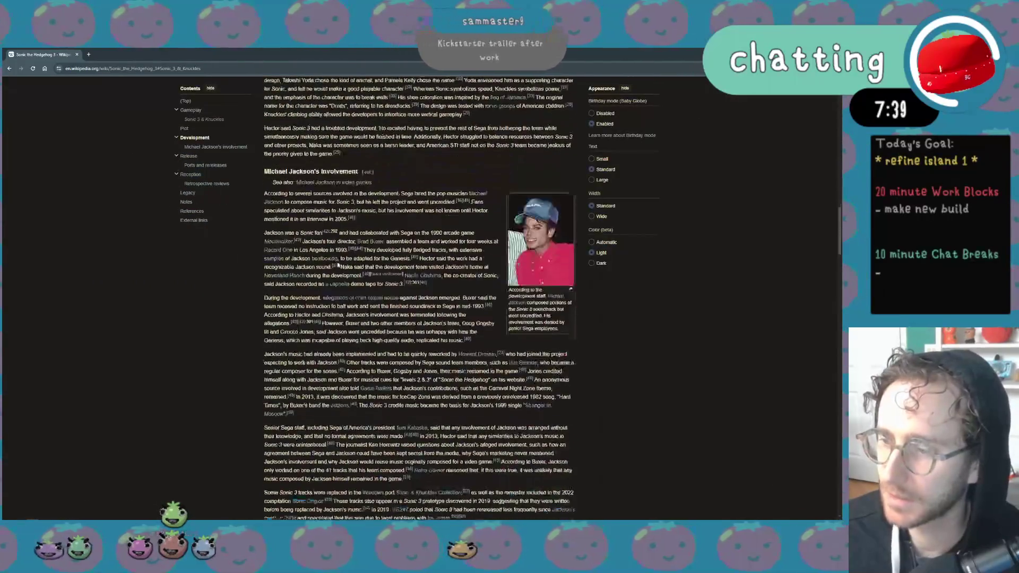
scroll(338, 268, "up", 20)
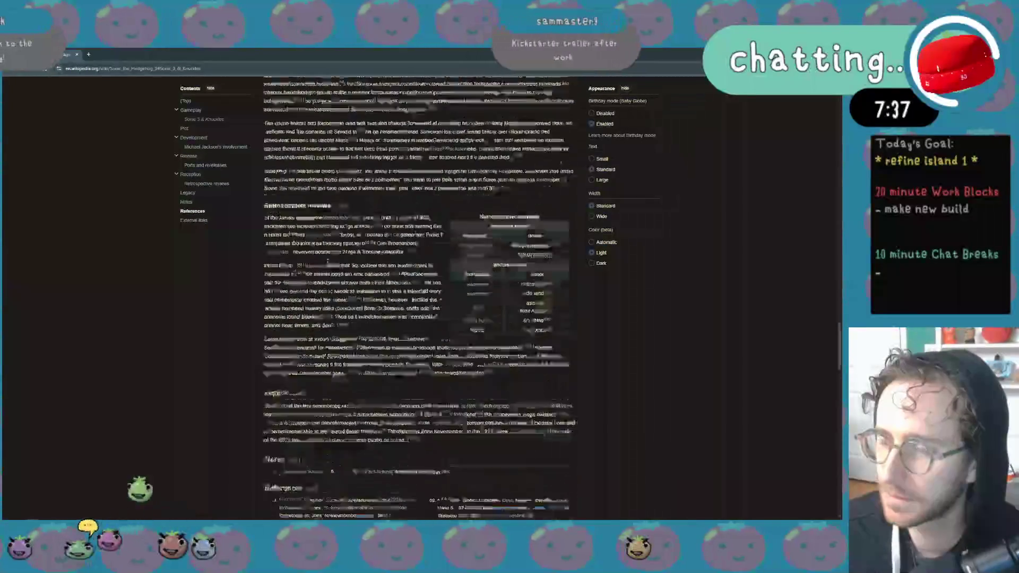
scroll(337, 268, "down", 7)
scroll(321, 289, "down", 10)
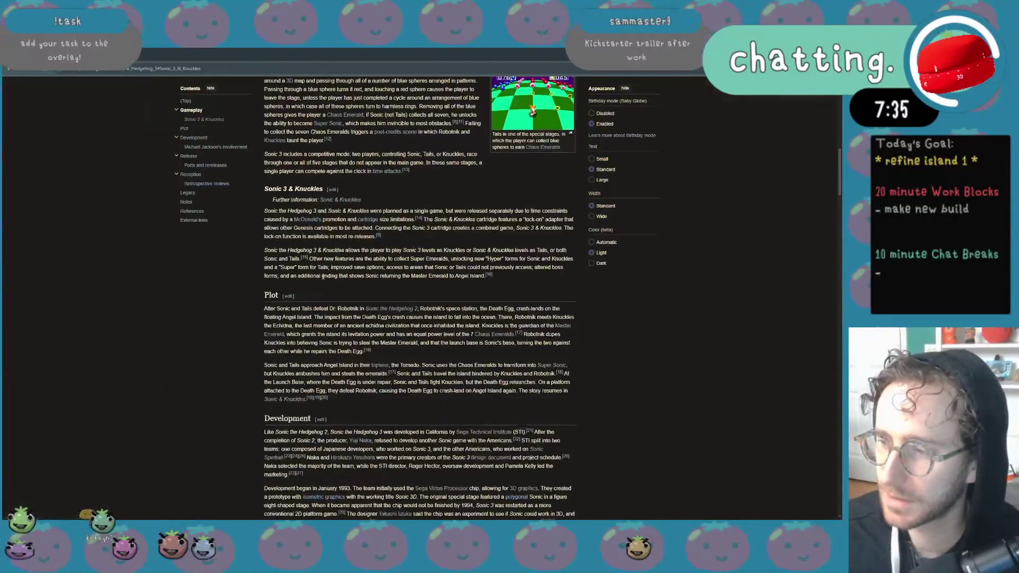
scroll(321, 289, "down", 5)
Return to the 1994 article, read the Sensible Soccer article, then go back
left_click(362, 243)
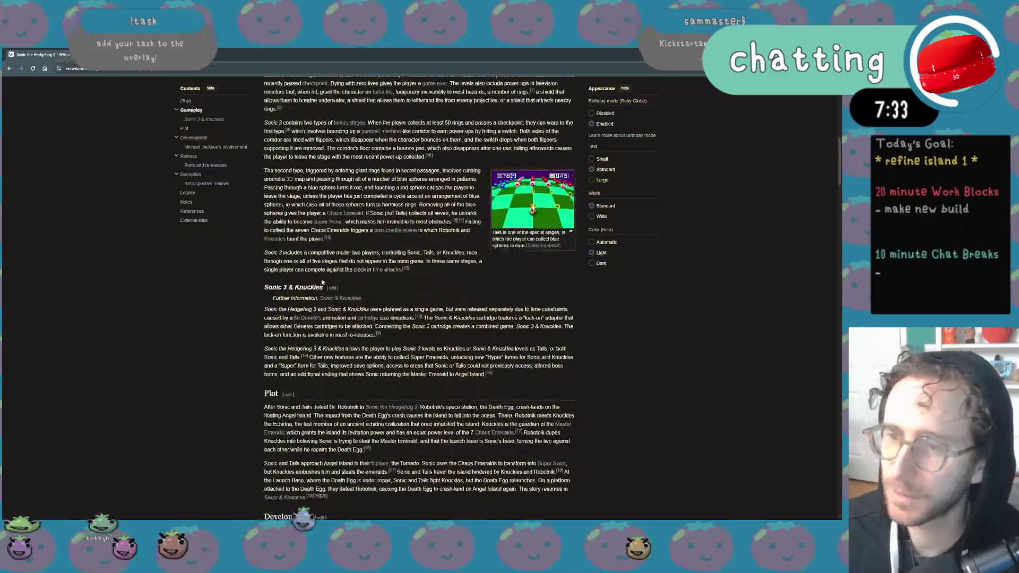
scroll(363, 243, "down", 3)
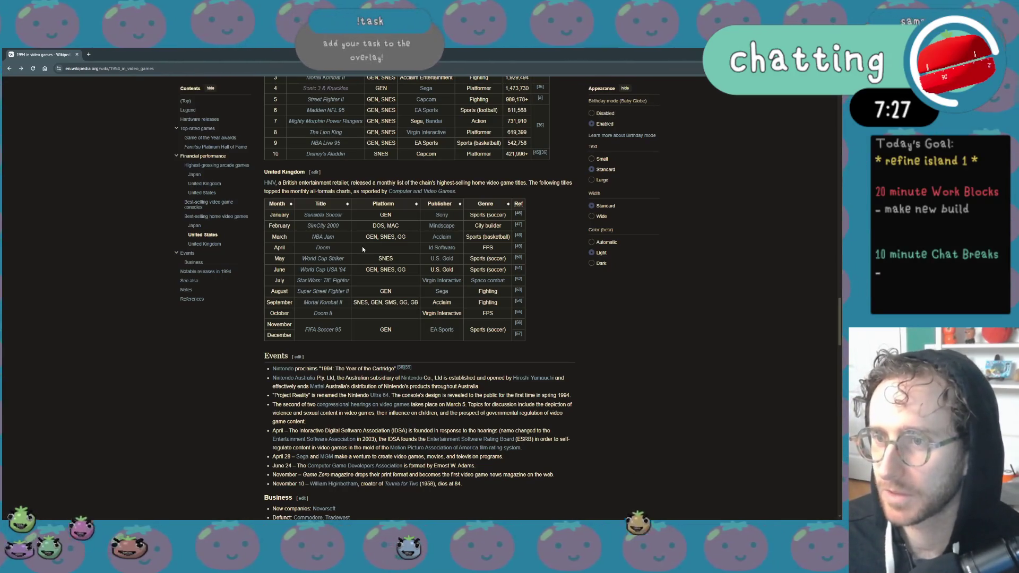
left_click(322, 215)
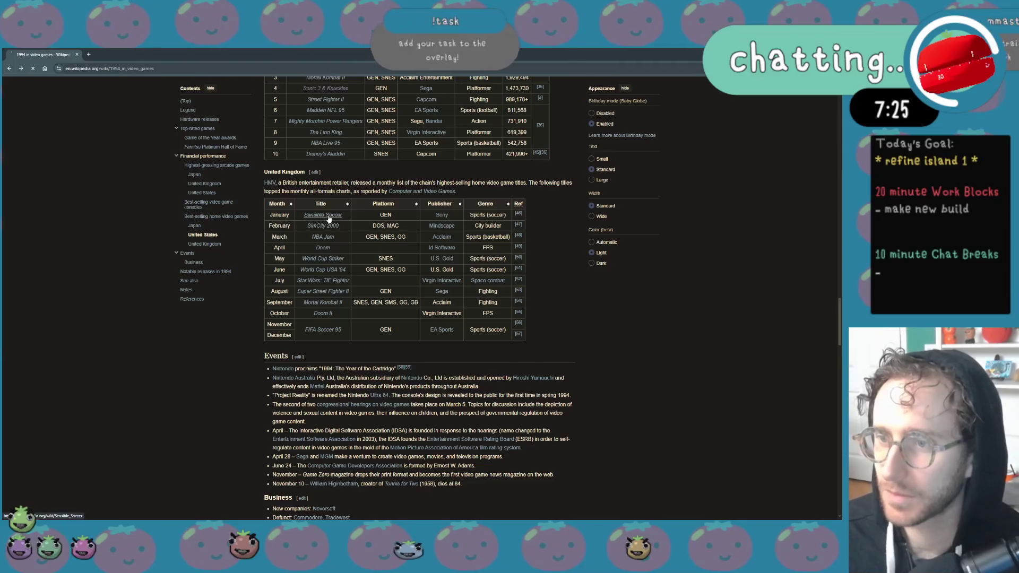
scroll(445, 303, "up", 2)
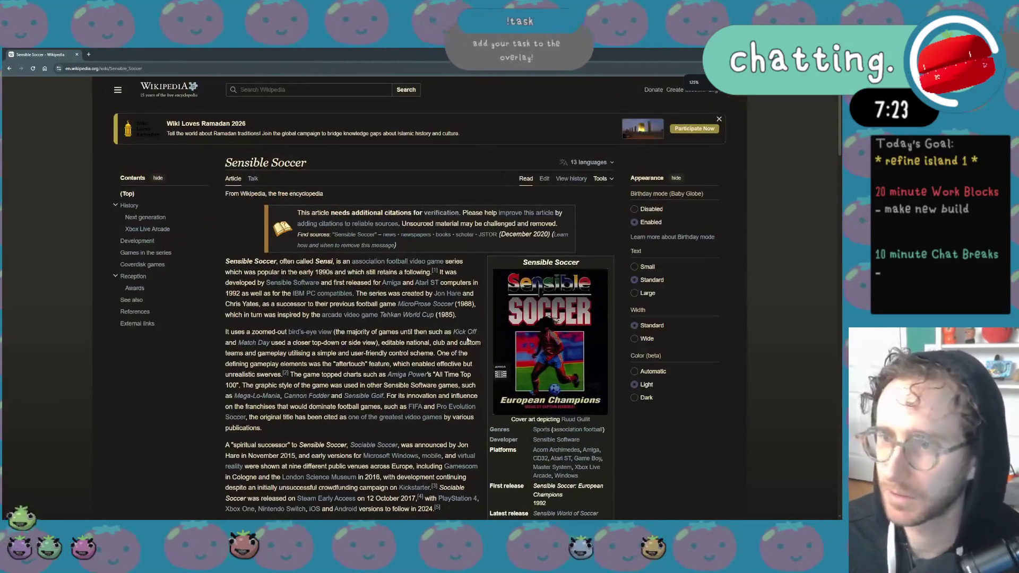
scroll(441, 271, "down", 3)
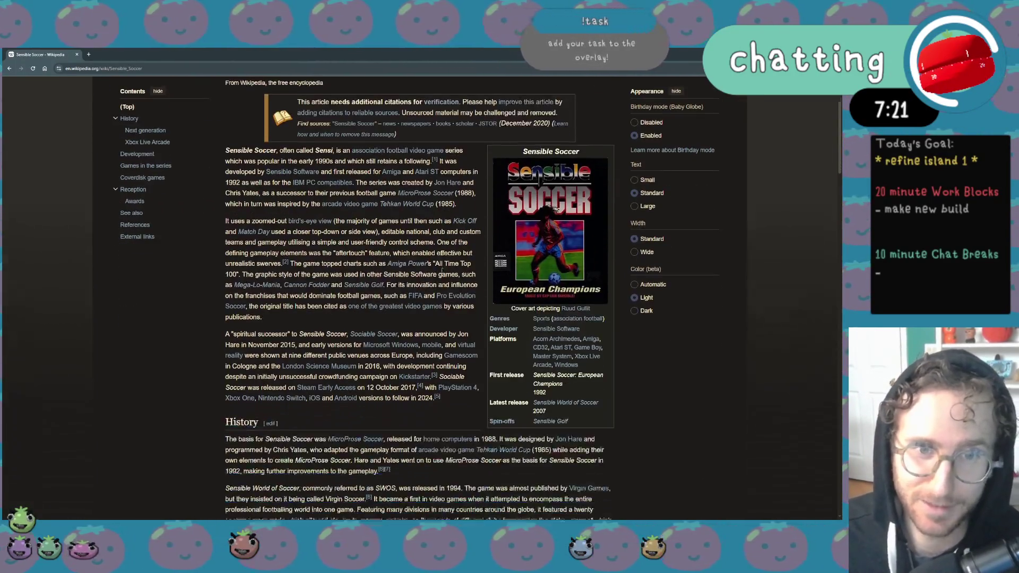
key("alt+Left")
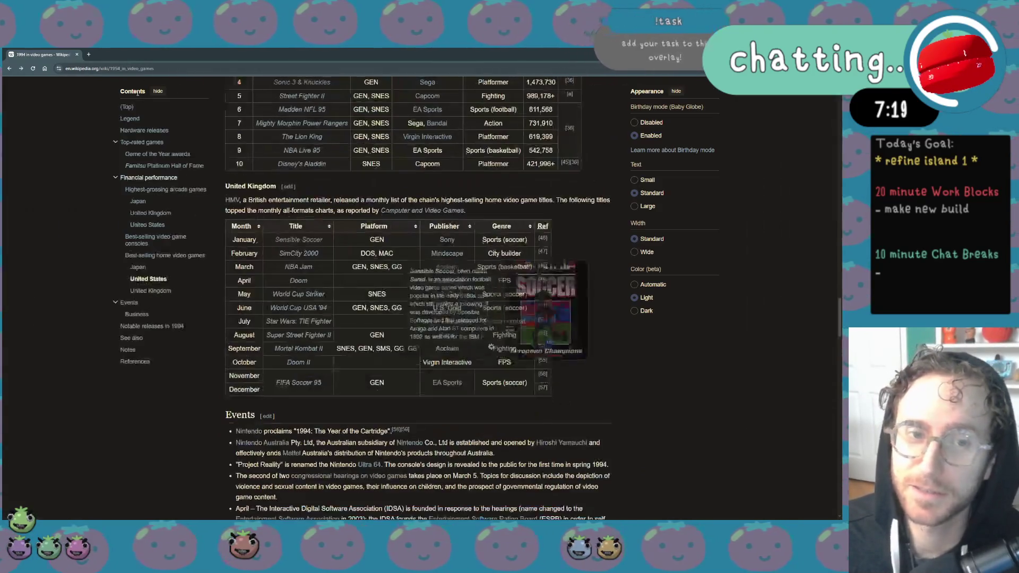
Highlight '1994: The Year of the Cartridge', then clear it and scroll down to Events
scroll(231, 193, "down", 2)
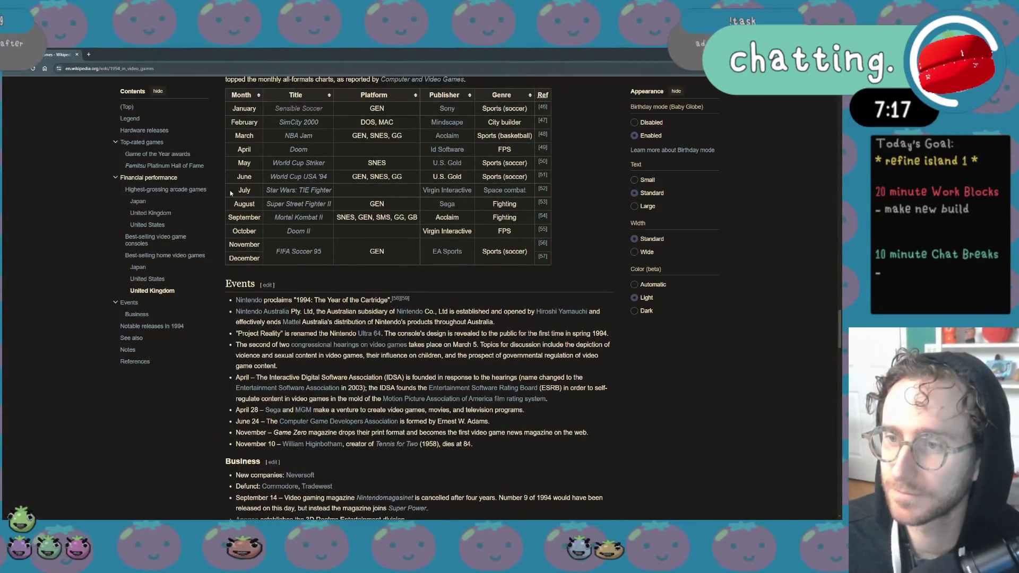
scroll(230, 192, "down", 2)
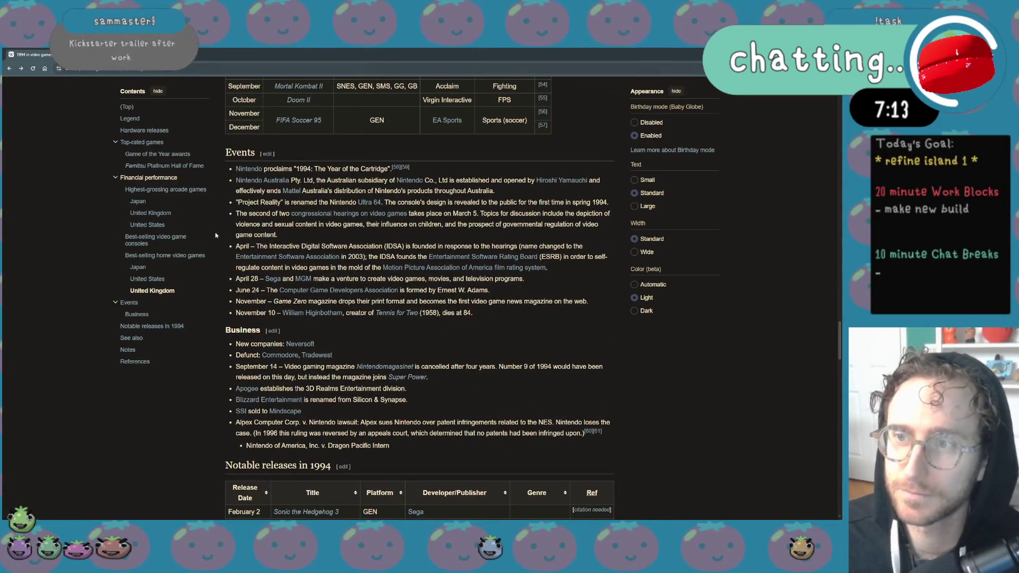
left_click_drag(298, 168, 386, 168)
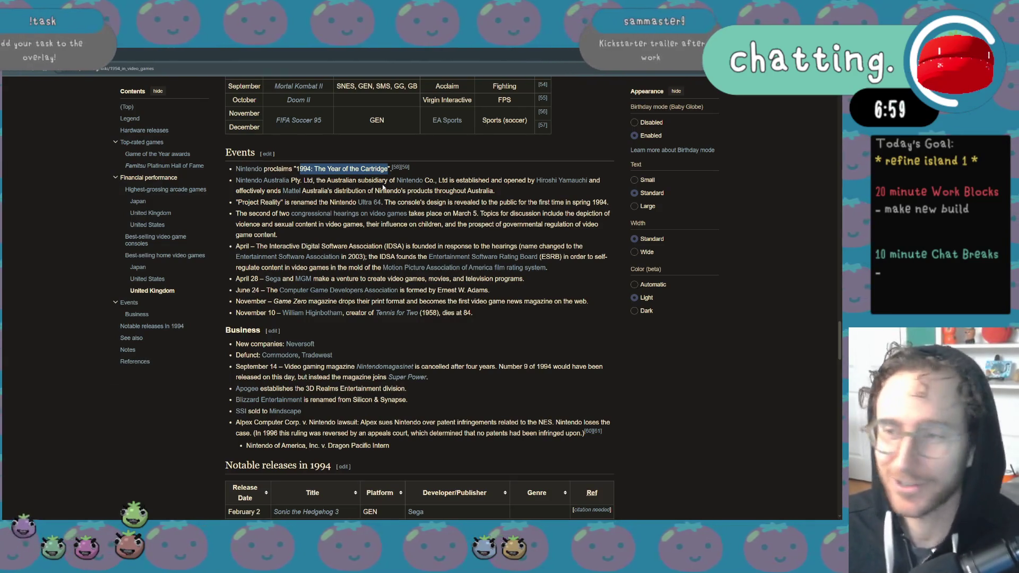
mouse_move(384, 214)
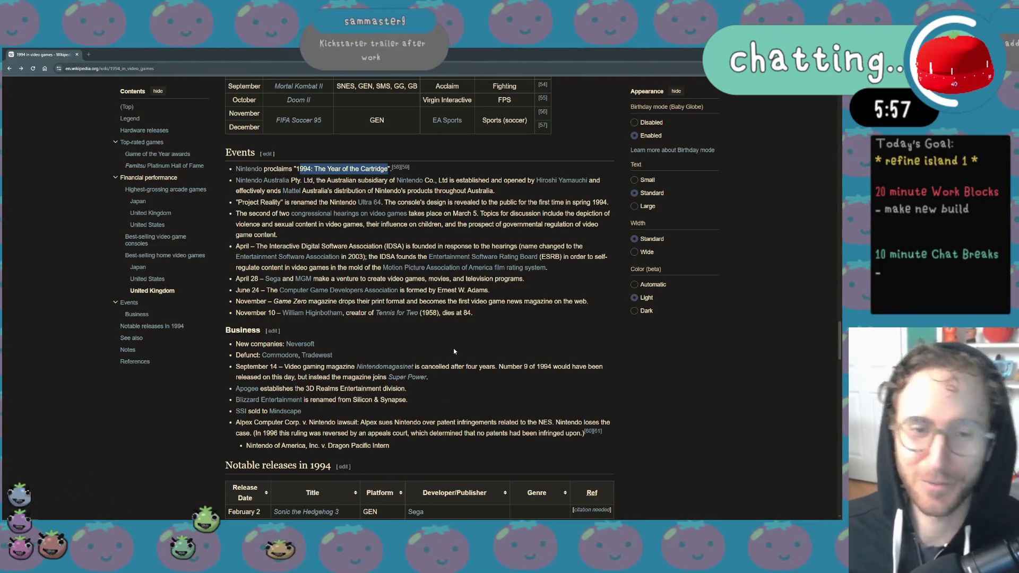
key("XF86AudioLowerVolume")
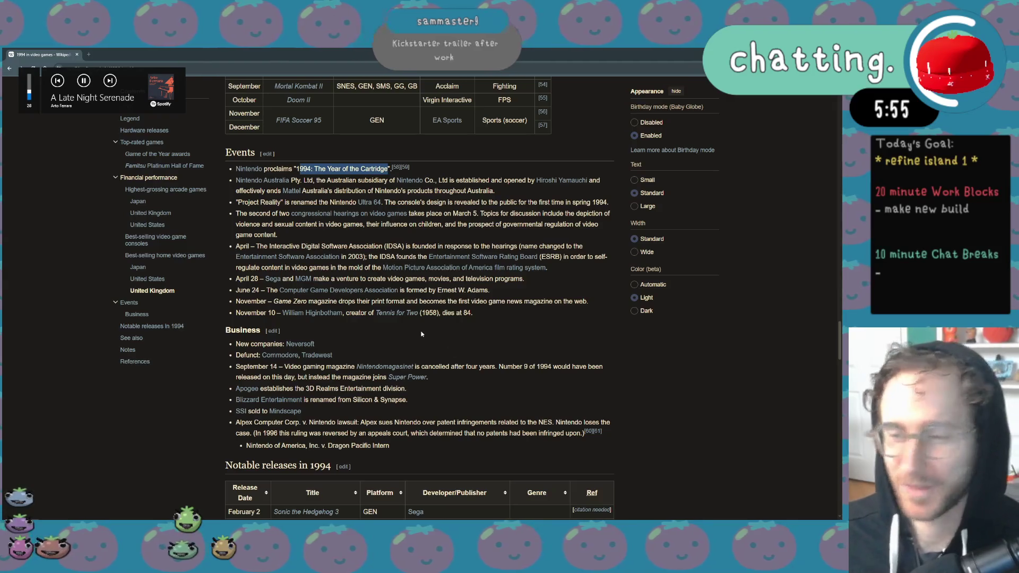
left_click(422, 334)
scroll(422, 334, "down", 3)
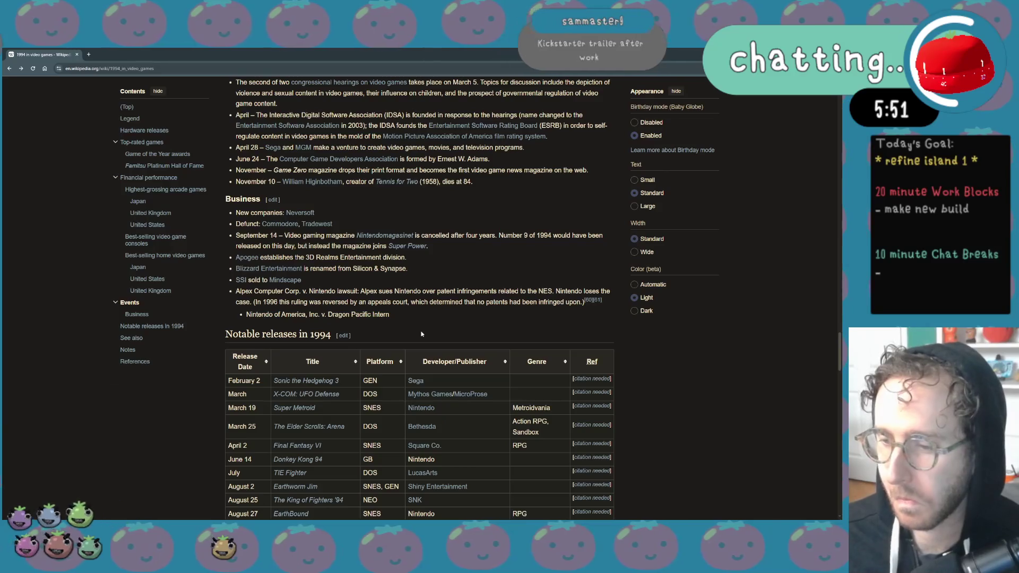
Scroll the Notable releases in 1994 table toward December and lower the music volume
scroll(422, 333, "down", 2)
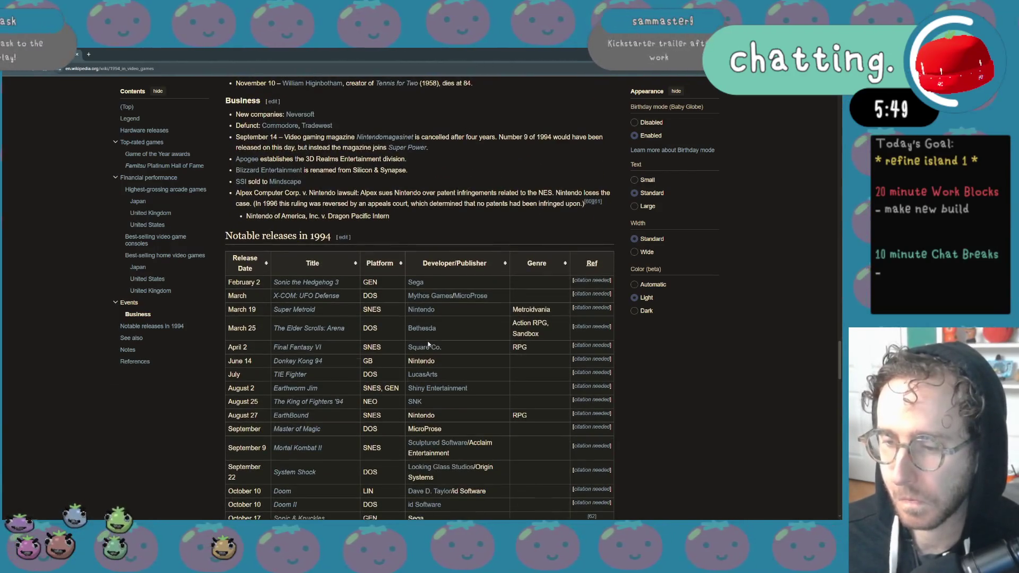
scroll(428, 345, "down", 5)
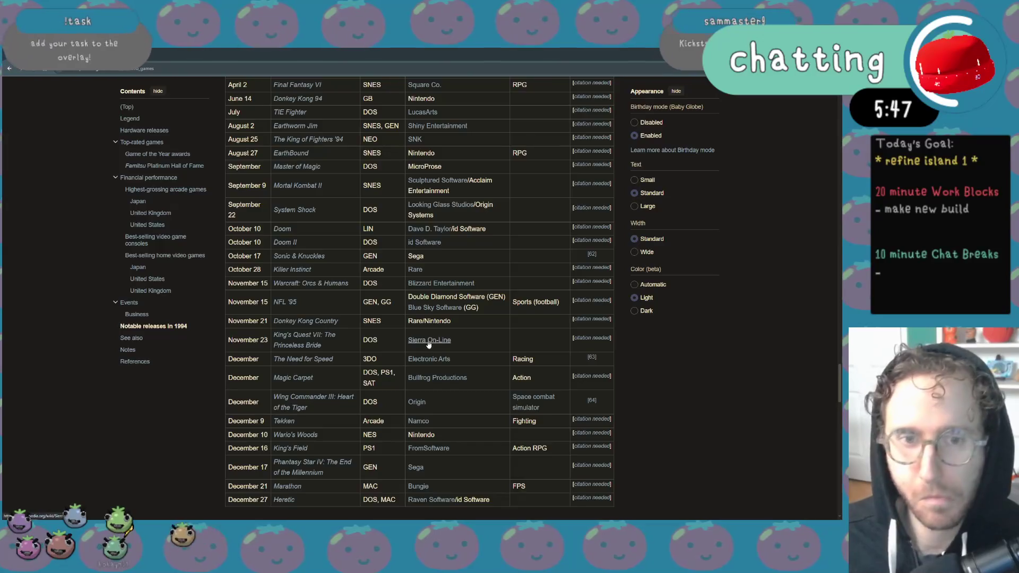
mouse_move(429, 344)
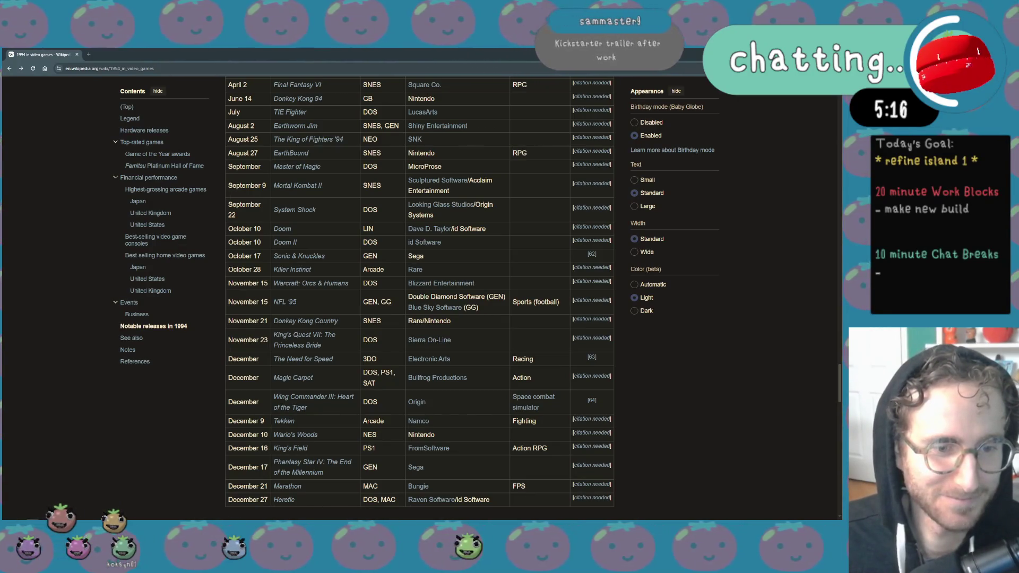
key("XF86AudioLowerVolume")
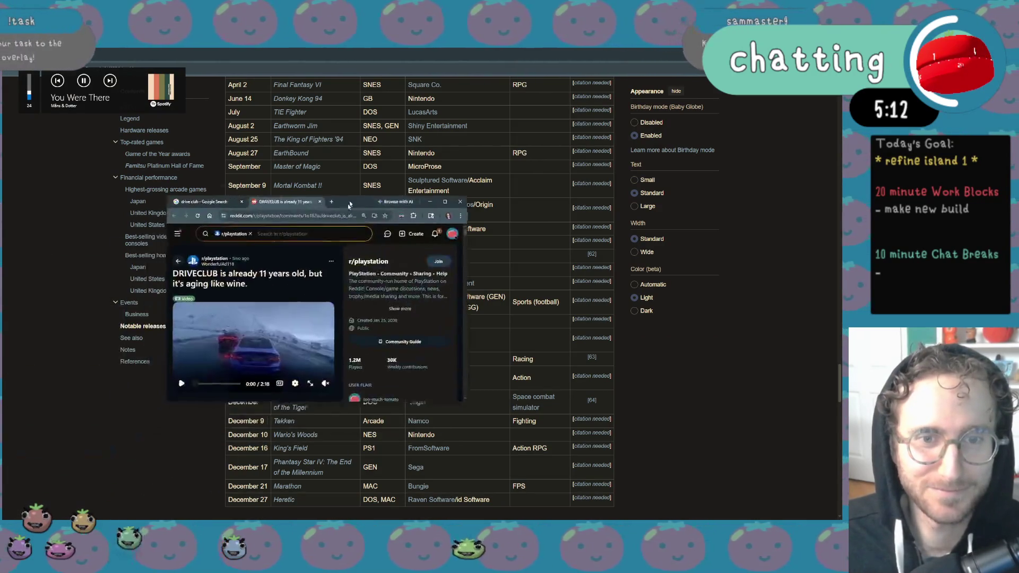
Watch the DRIVECLUB video full screen, then close the Reddit post and search windows
double_click(359, 281)
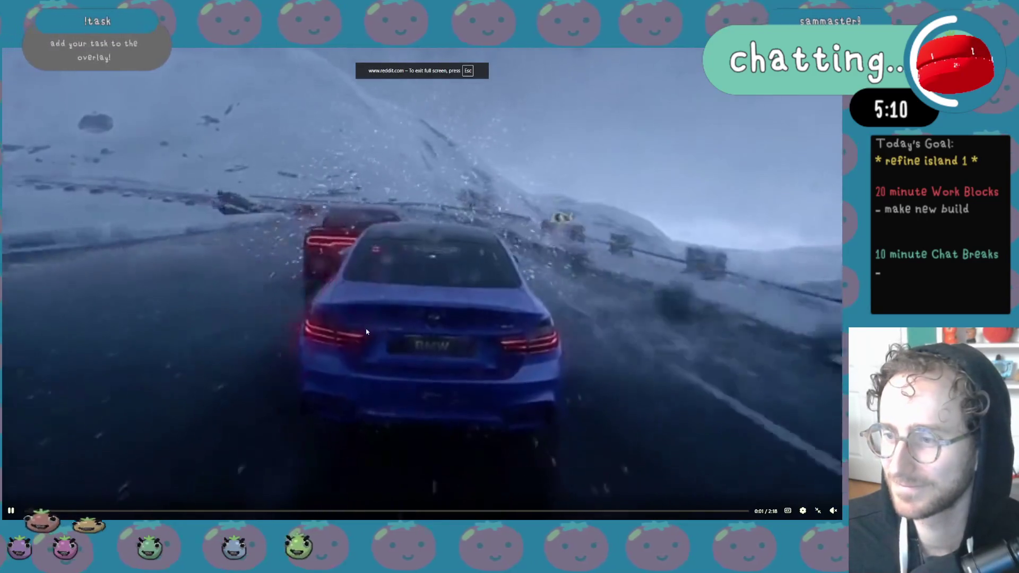
key("XF86AudioLowerVolume")
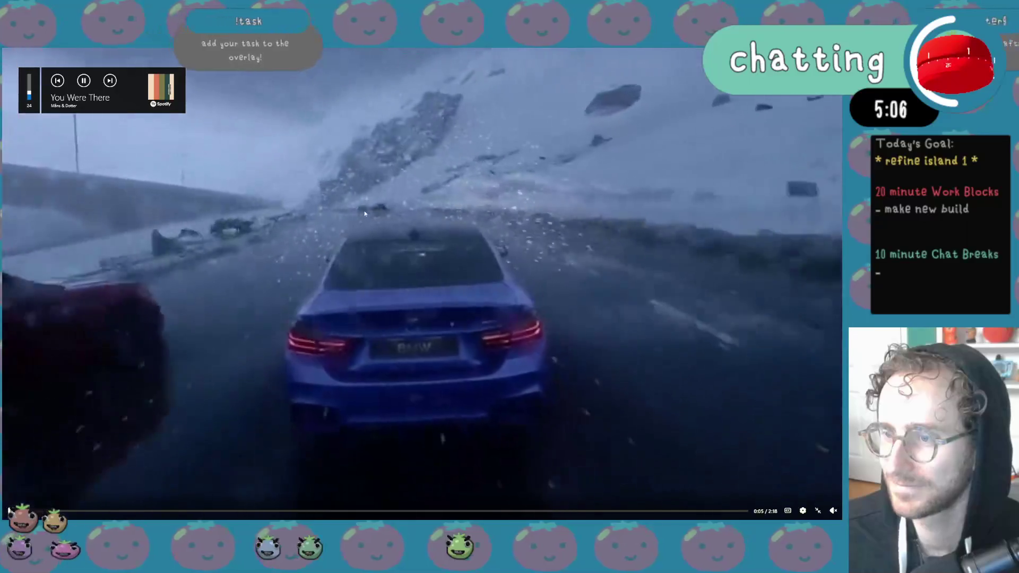
left_click(802, 511)
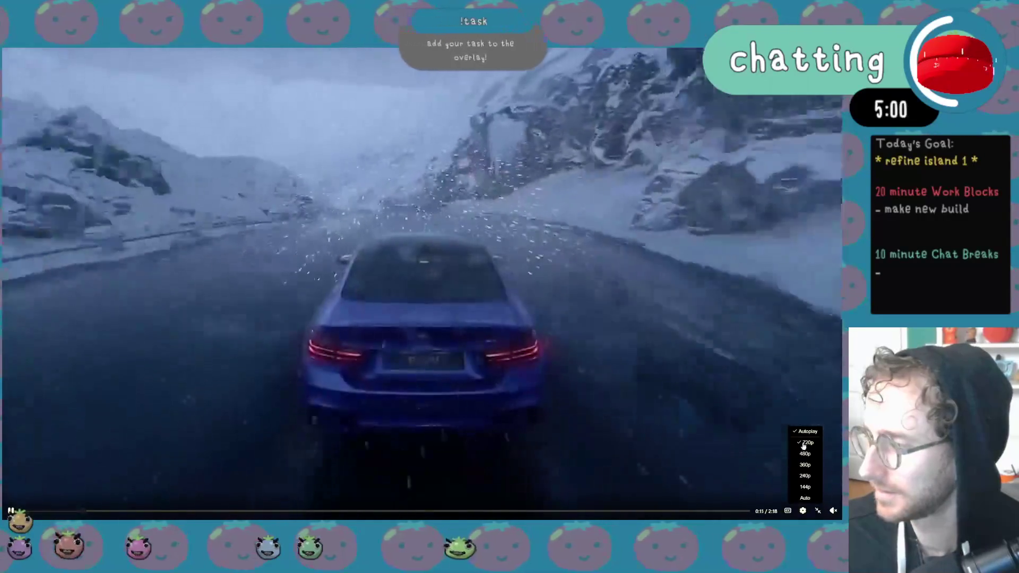
left_click(799, 472)
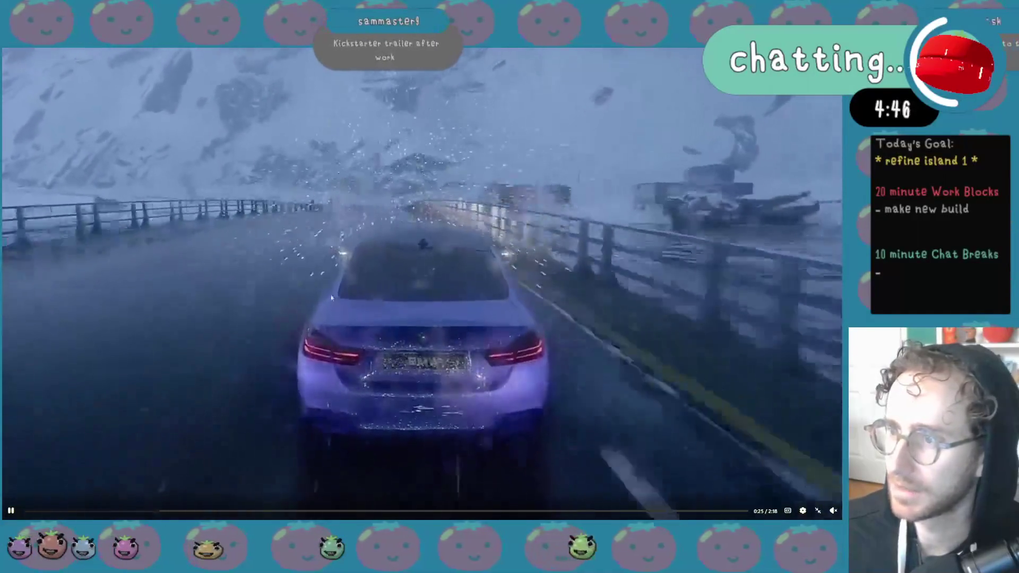
key("Escape")
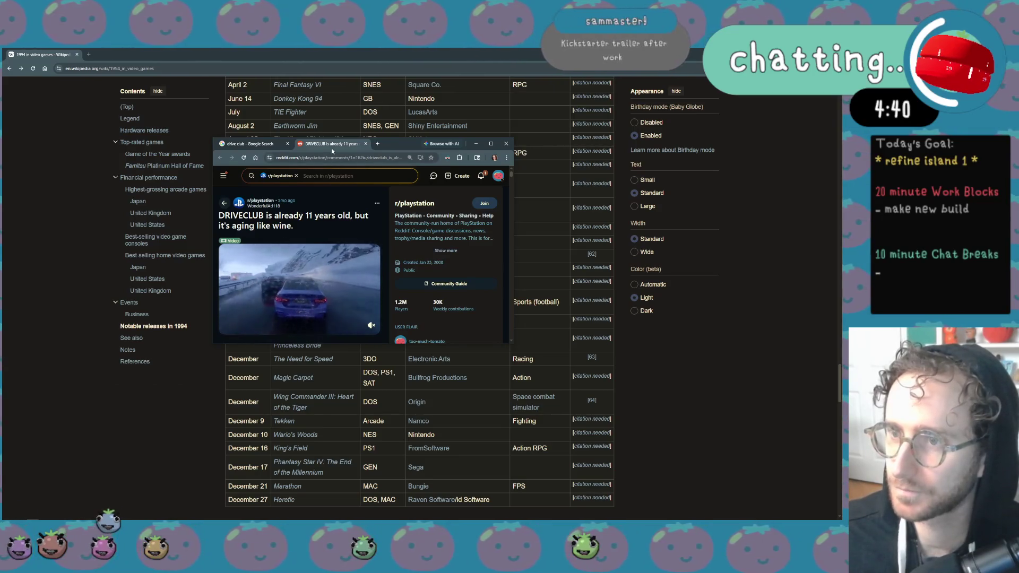
middle_click(333, 146)
middle_click(265, 144)
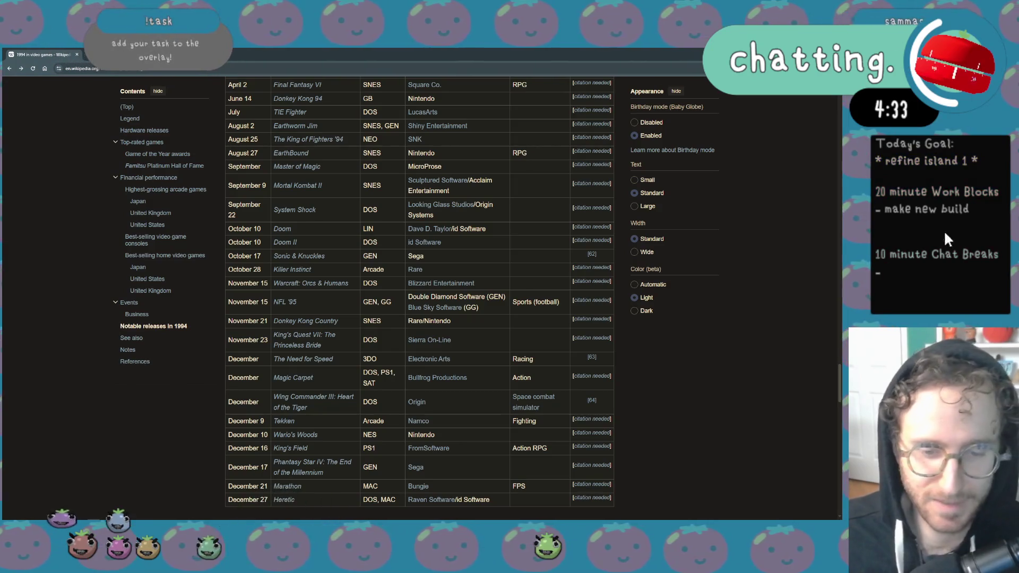
Change the goal overlay text to 'goofin' and dock the YouTube video window into the browser
left_click(957, 289)
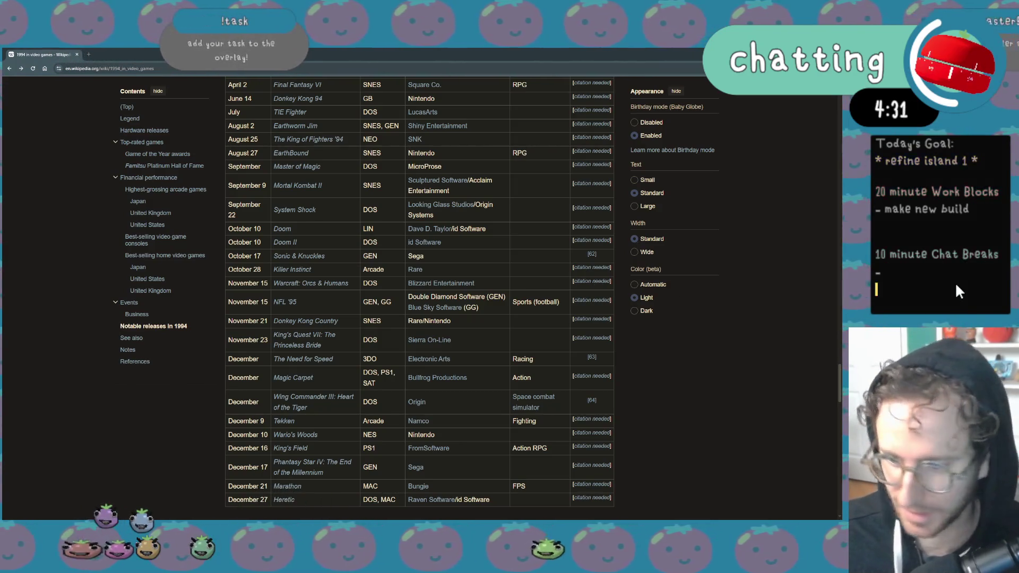
key("BackSpace")
type("goofin")
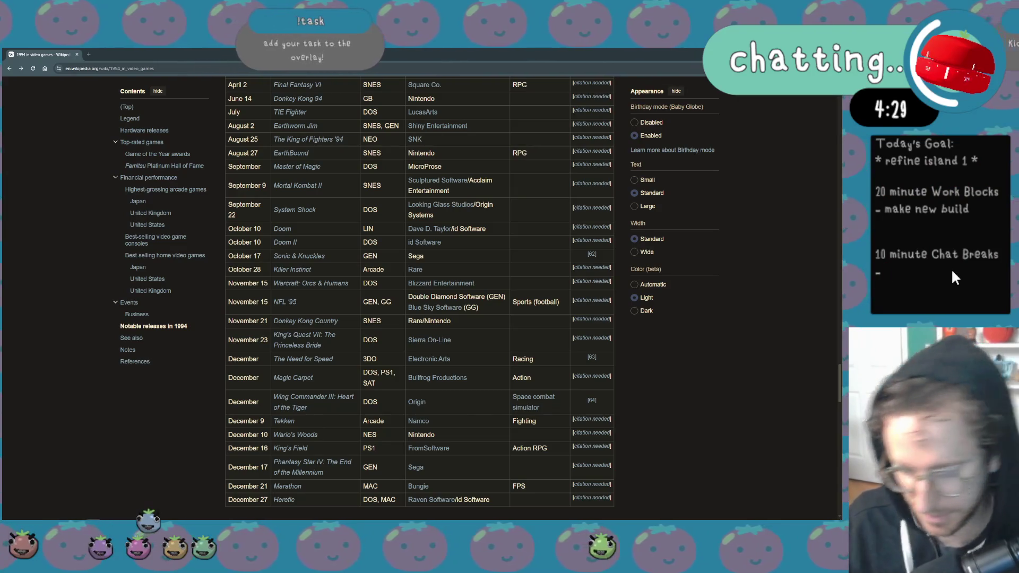
key("Escape")
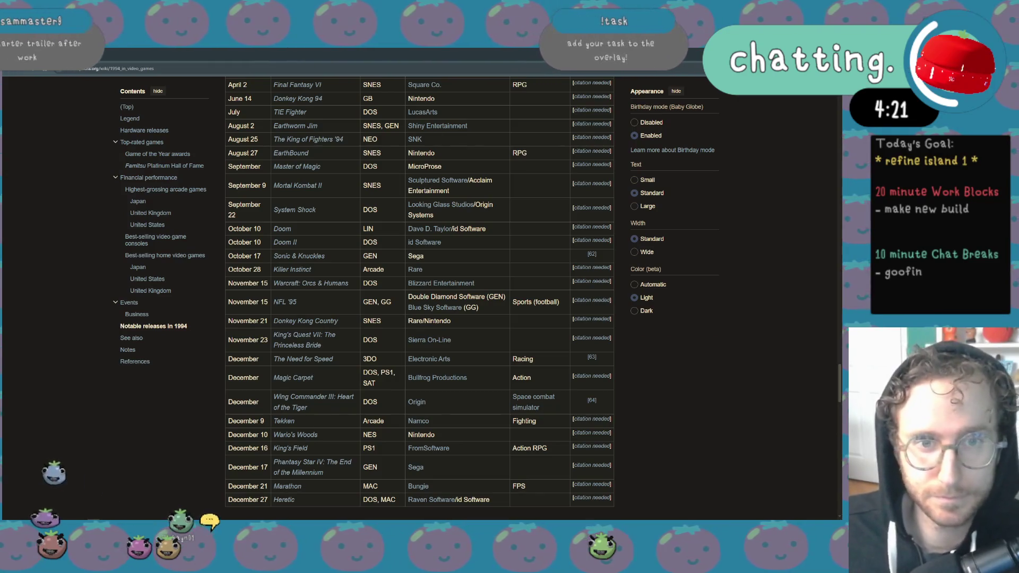
key("XF86AudioLowerVolume")
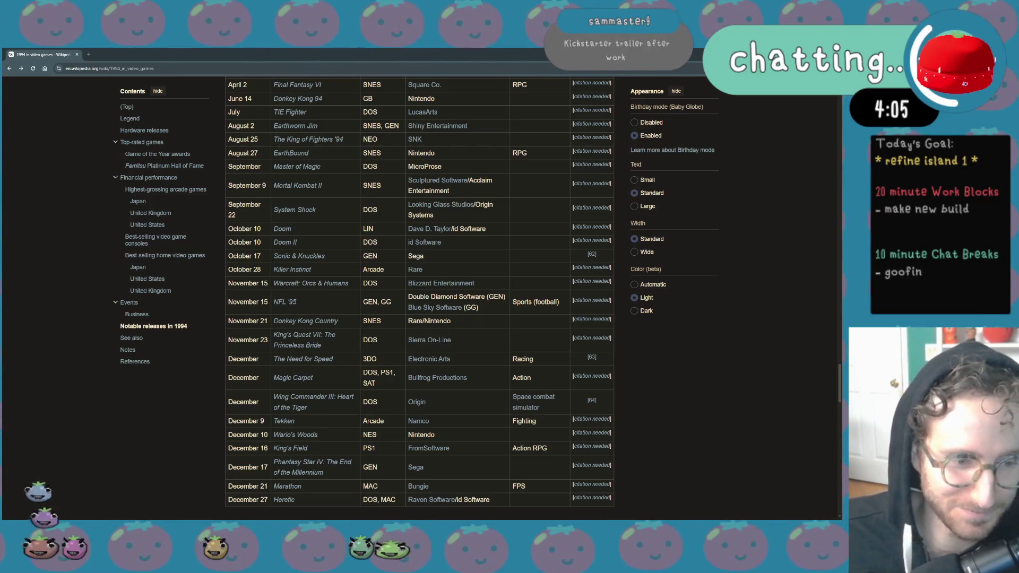
mouse_move(159, 128)
left_mouse_down()
mouse_move(212, 127)
mouse_move(245, 209)
mouse_move(286, 51)
left_mouse_up()
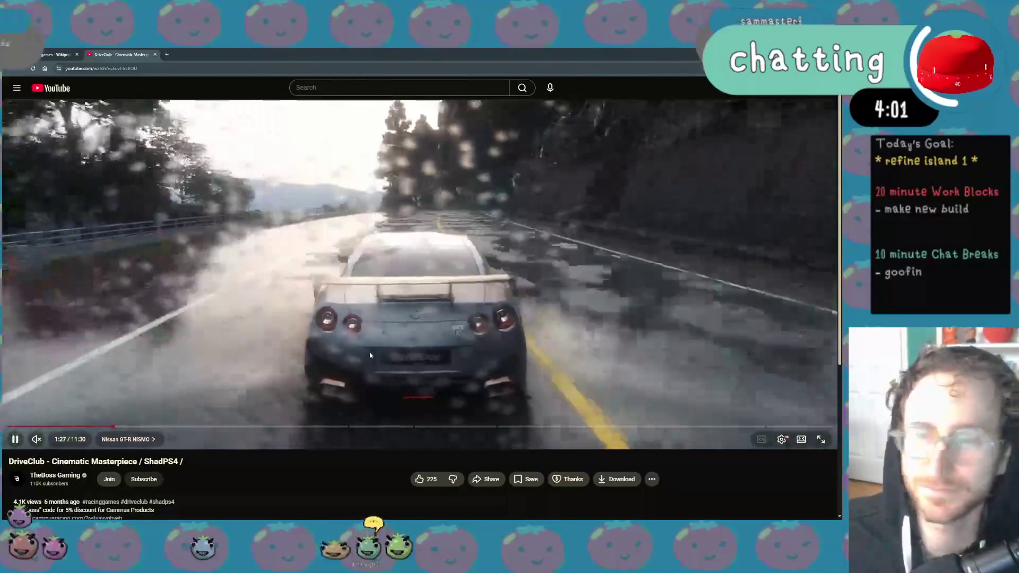
Skim the DriveClub cinematic video full screen through Ferrari FXX K to SRT Viper GTS, then close it
left_click(821, 441)
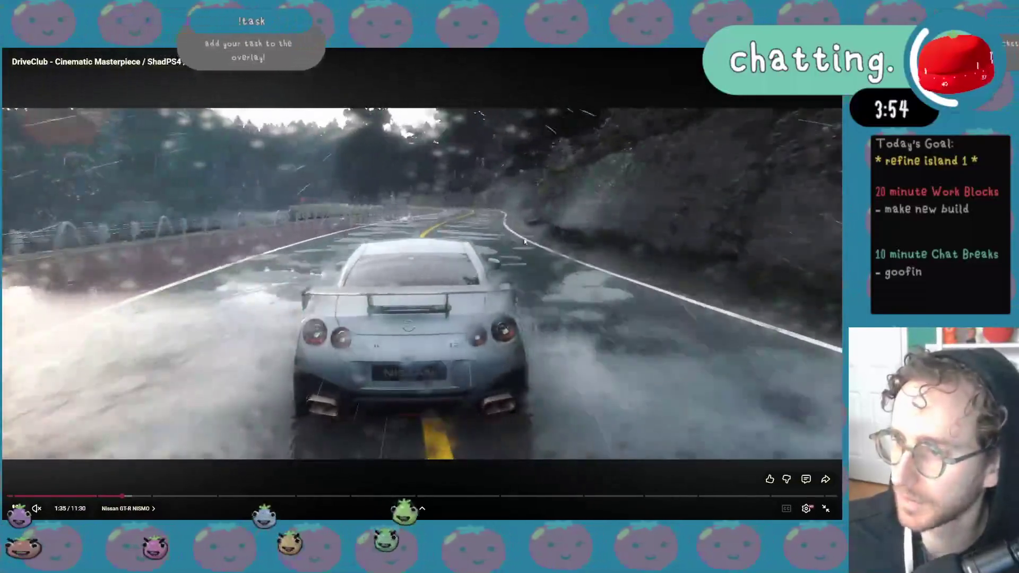
key("Right")
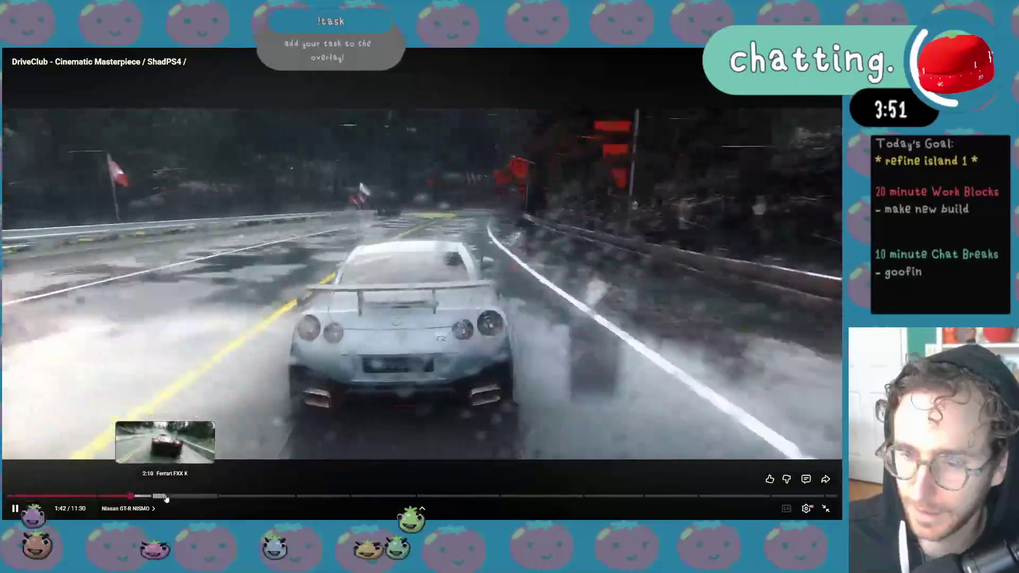
left_click(165, 496)
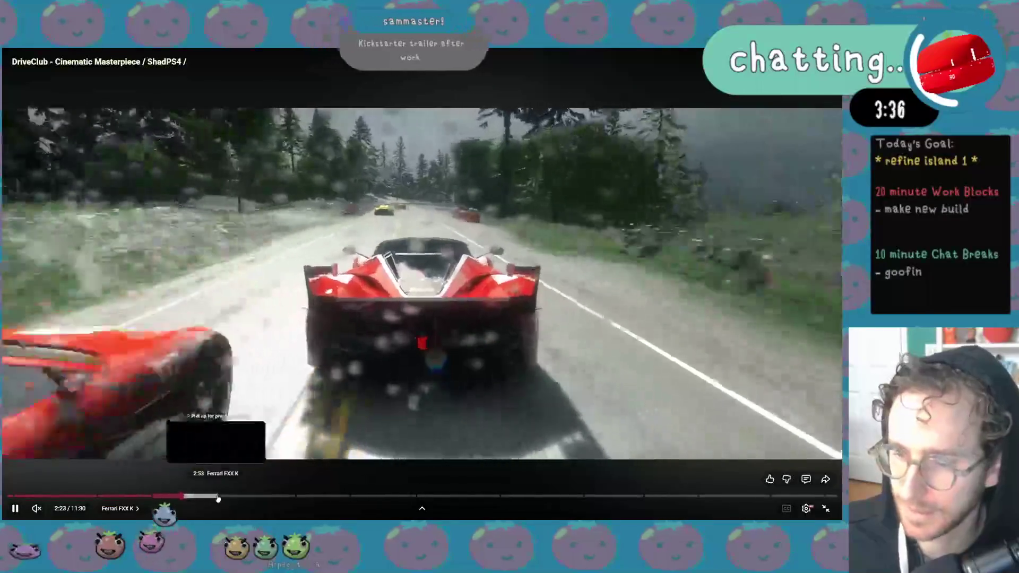
left_click(221, 496)
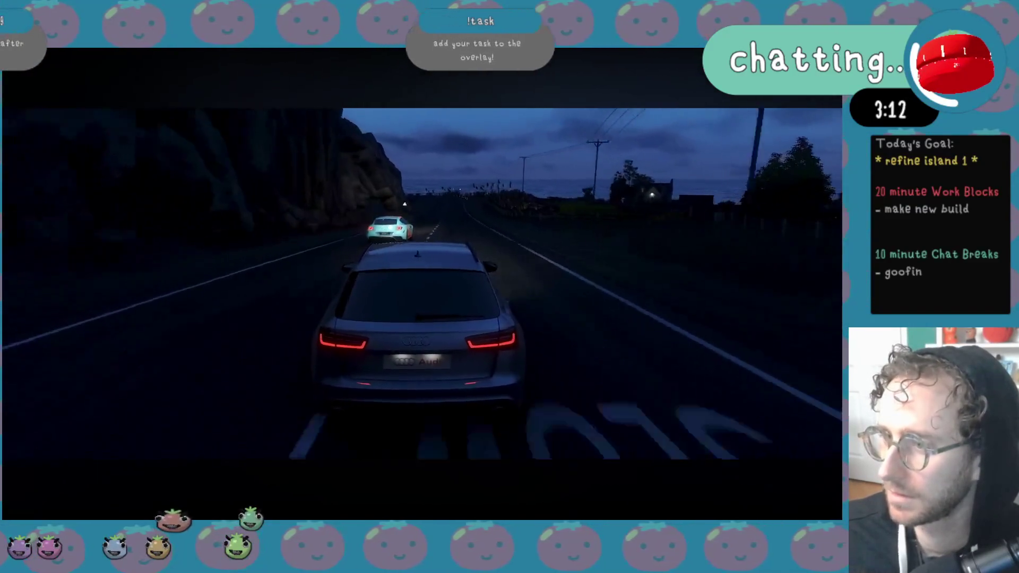
mouse_move(437, 336)
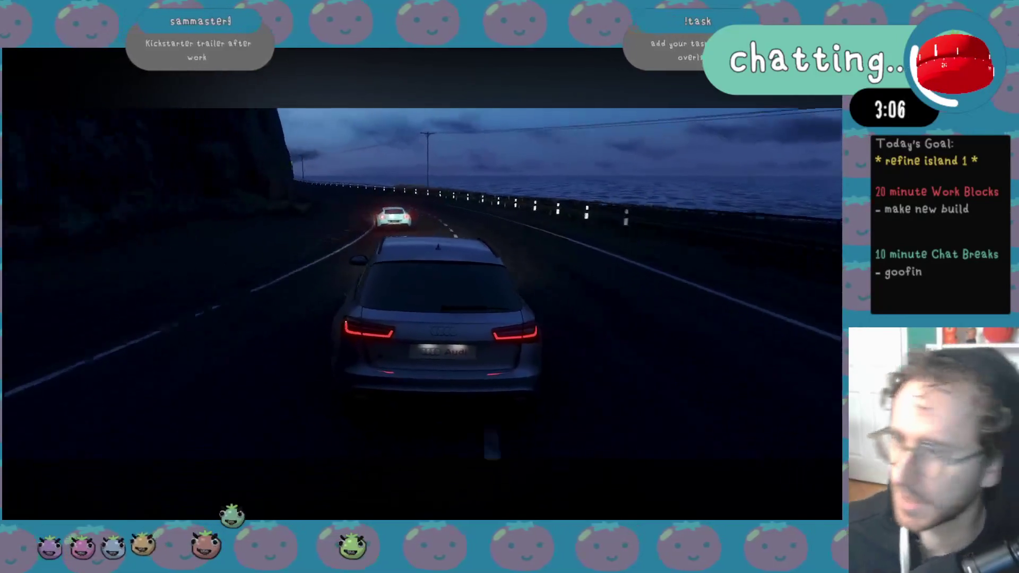
mouse_move(328, 522)
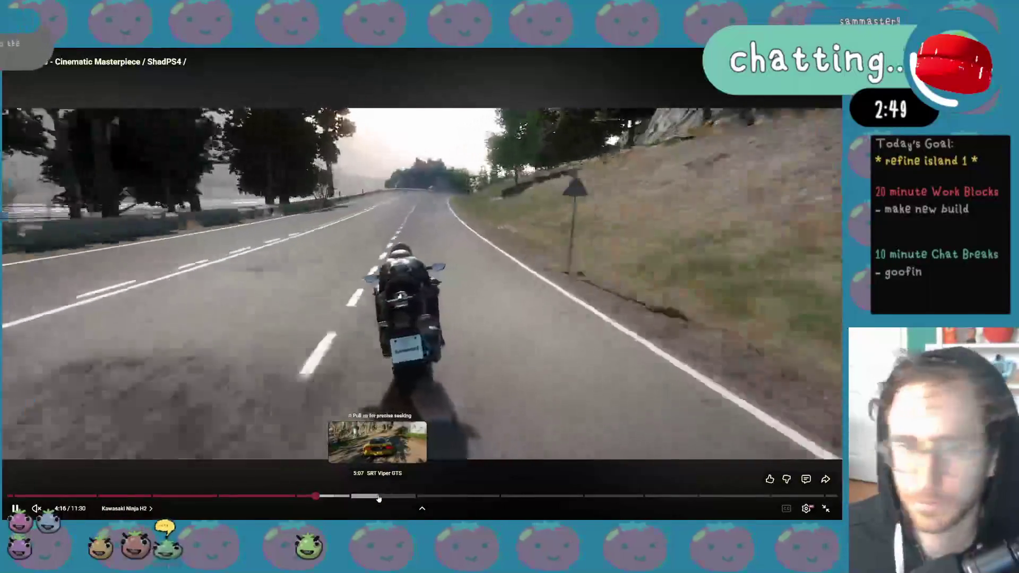
left_click(378, 498)
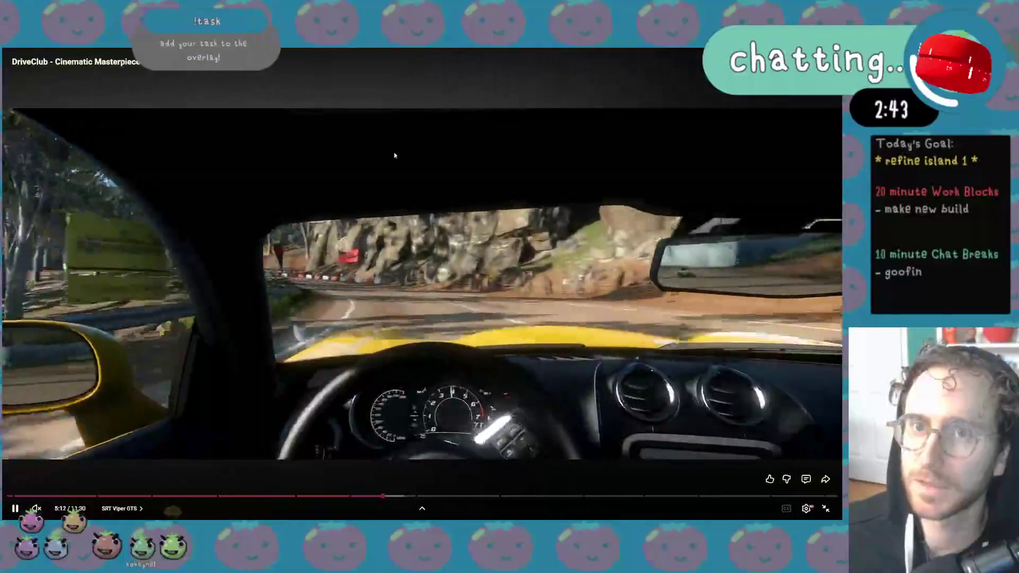
key("Escape")
left_click(154, 54)
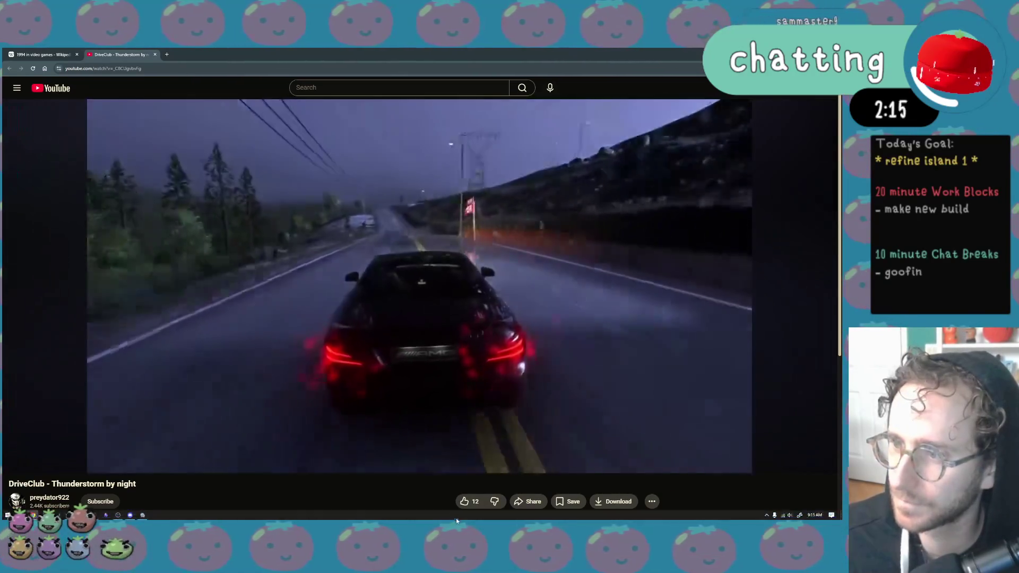
Watch 'DriveClub - Thunderstorm by night', then switch back to the 1994 in video games tab
mouse_move(456, 518)
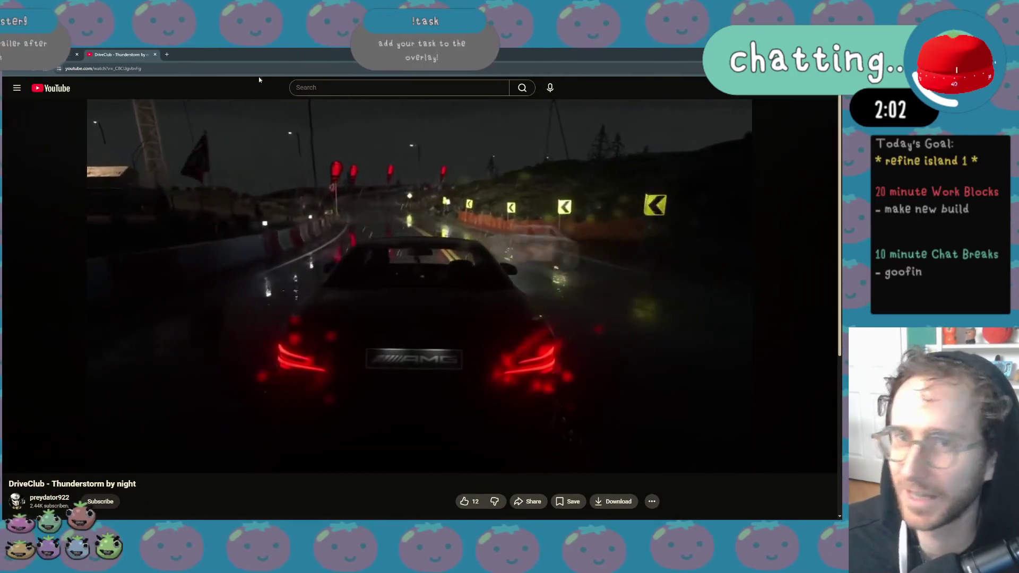
key("ctrl+Tab")
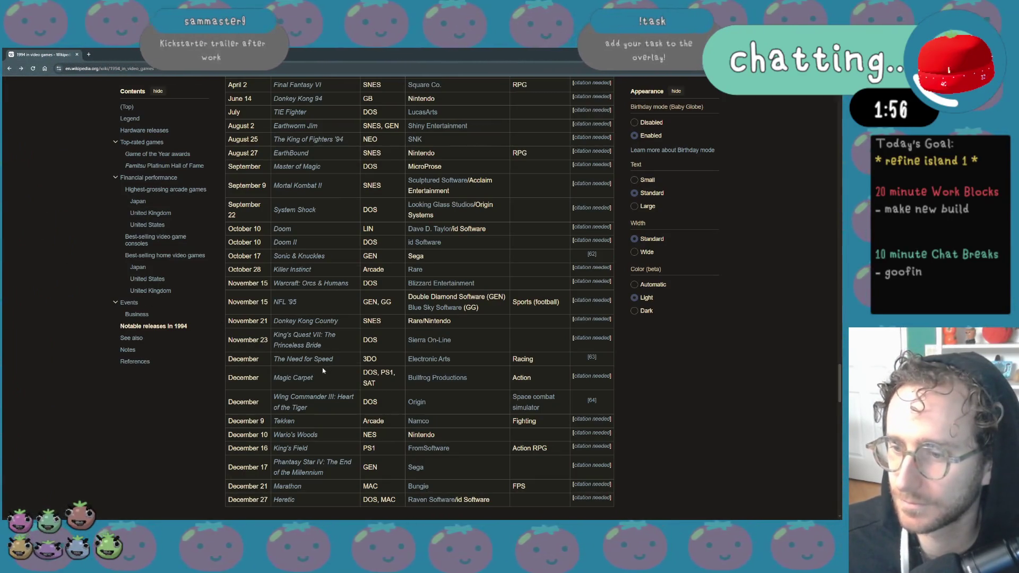
Switch back to Unity and maximize the Game view to fill the whole editor
scroll(323, 370, "down", 5)
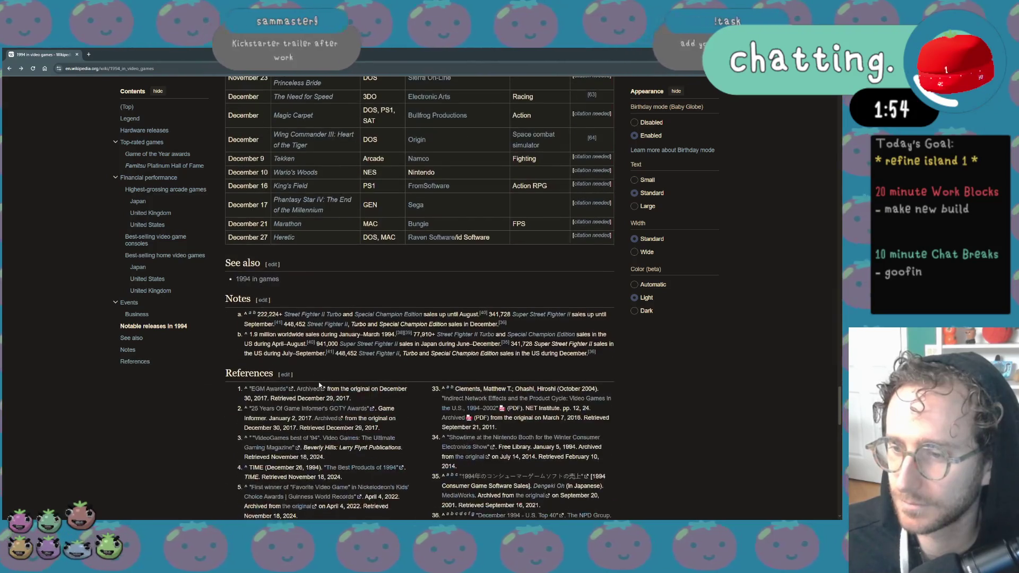
key("alt+Tab")
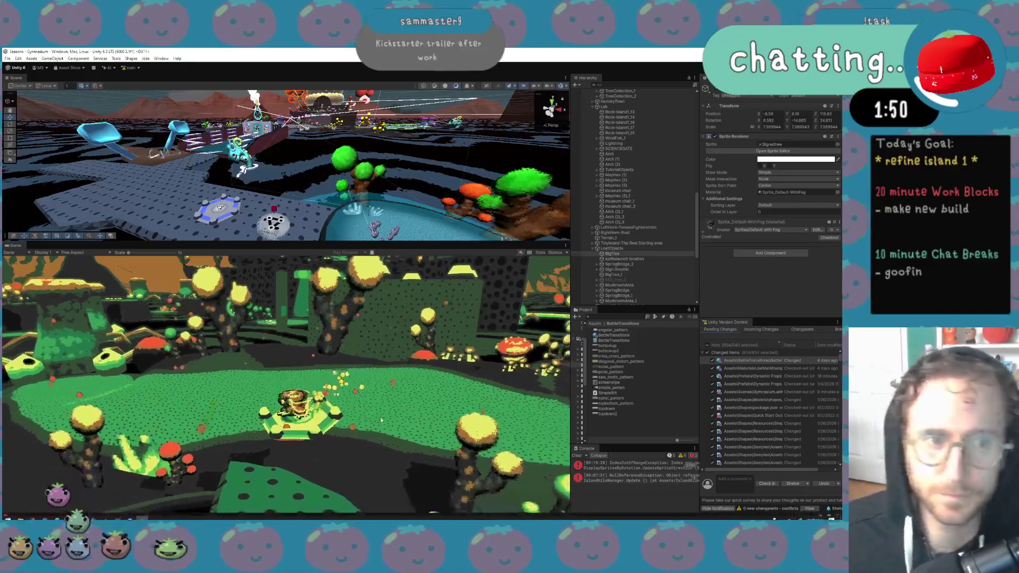
left_click(566, 246)
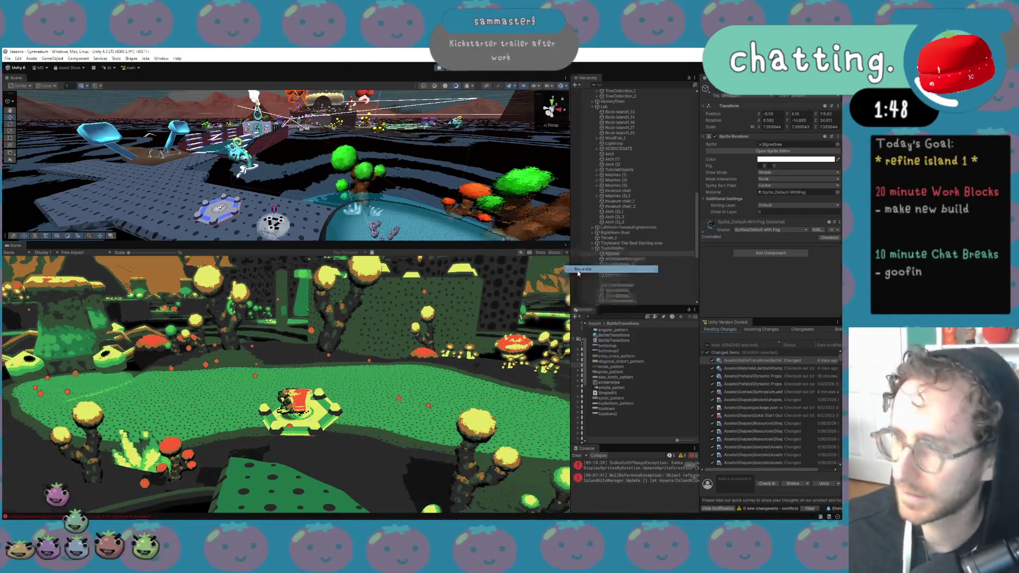
left_click(578, 269)
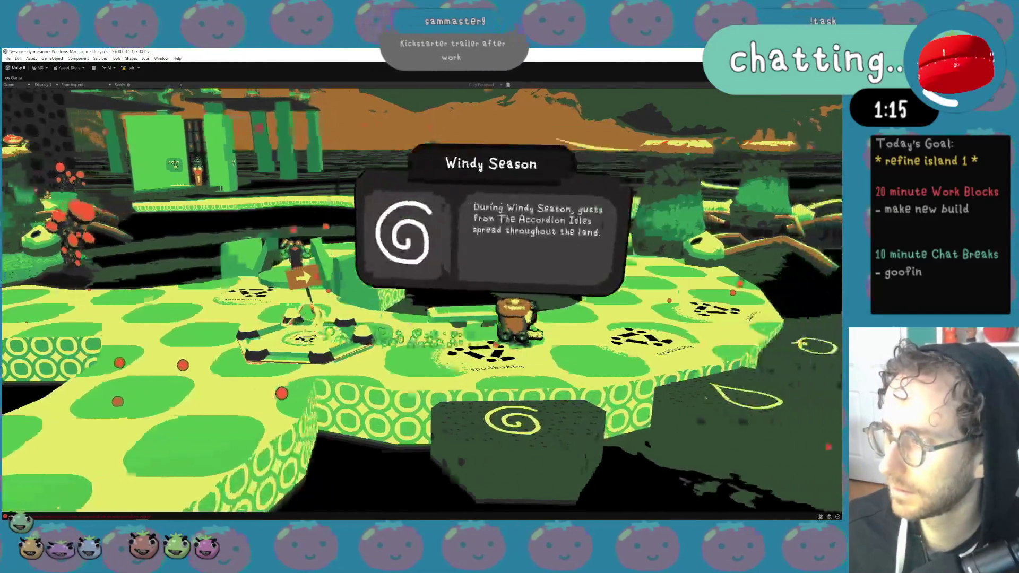
Toggle the game's pause menu with Escape and cycle the island to the next season
key("Escape")
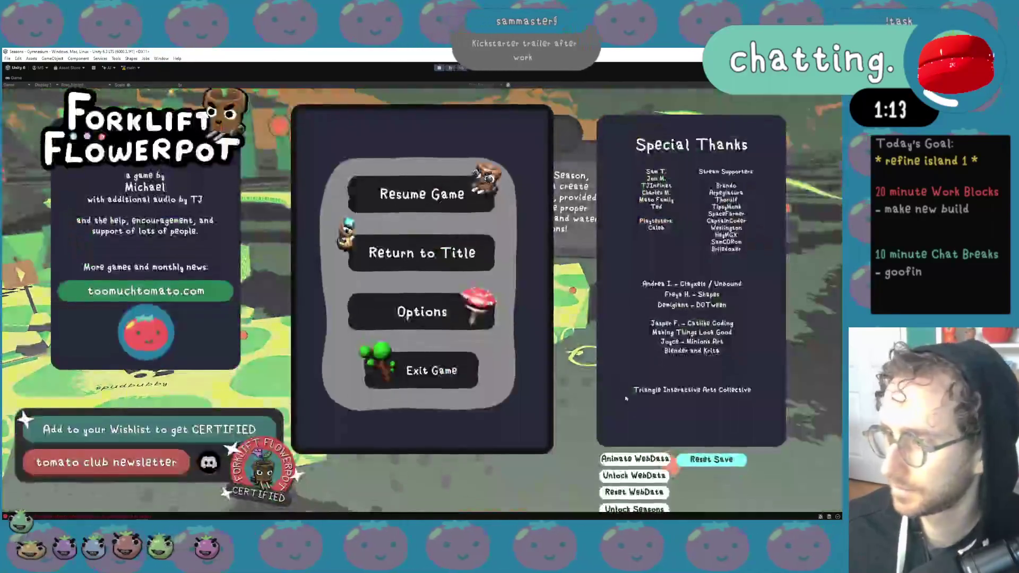
key("Escape")
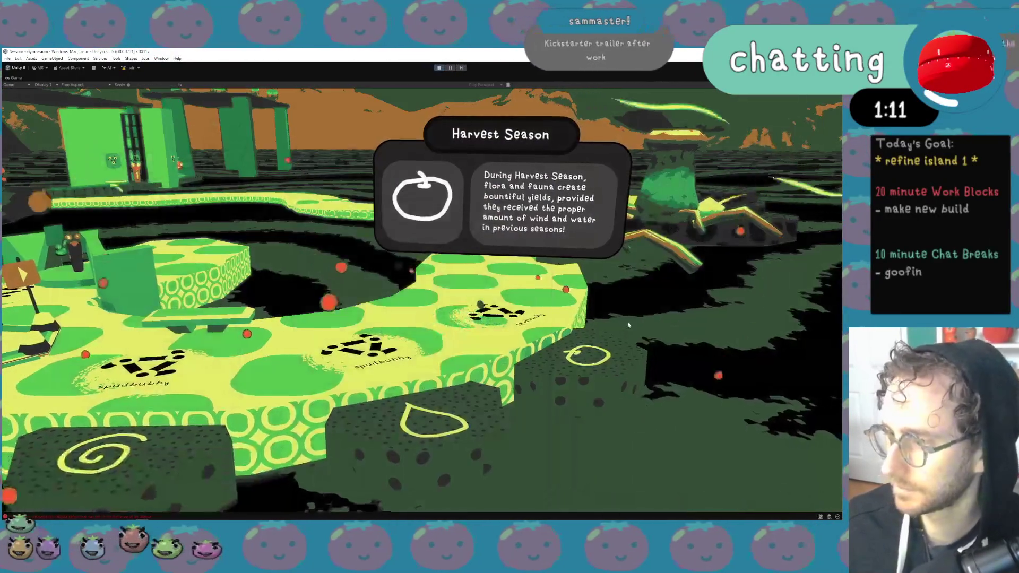
key("Escape")
key("Escape")
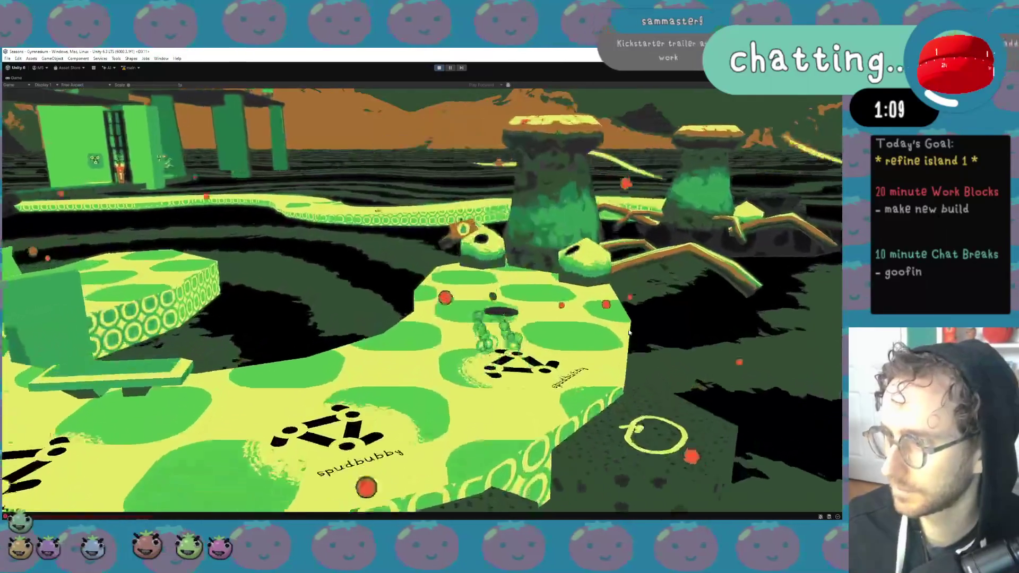
key("e")
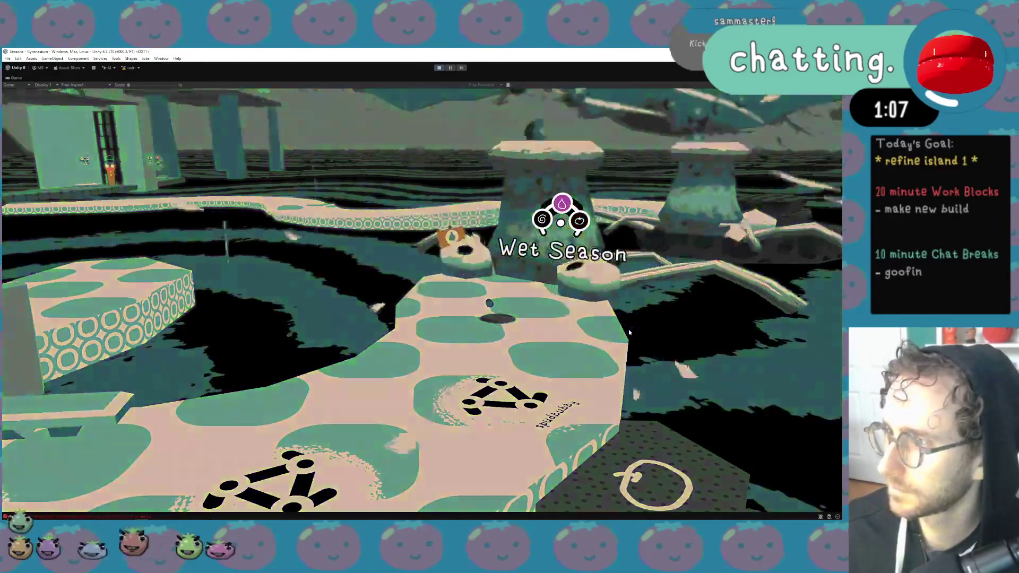
Run the player along the pink path across the island, then stop play mode
key("w")
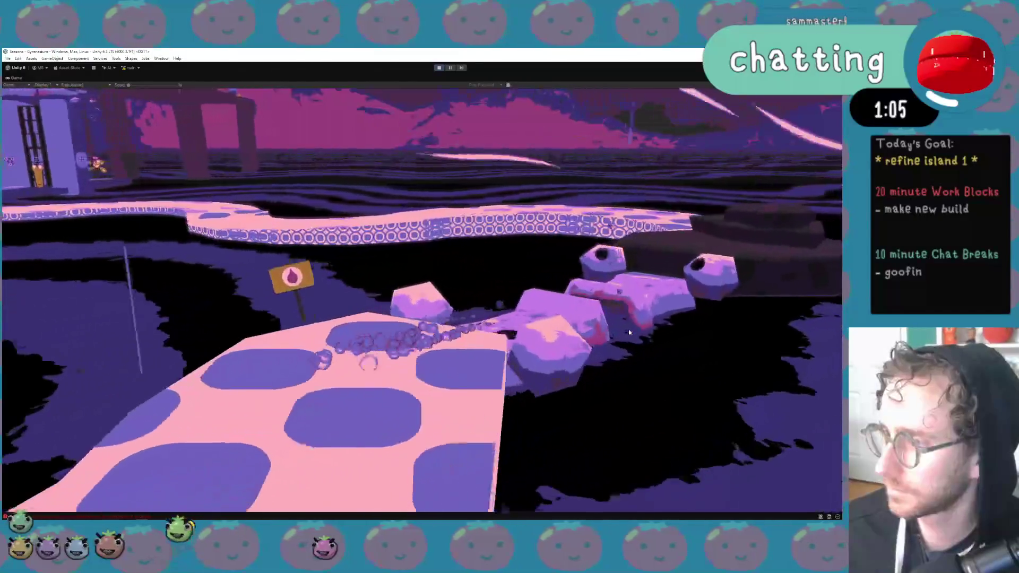
key("w")
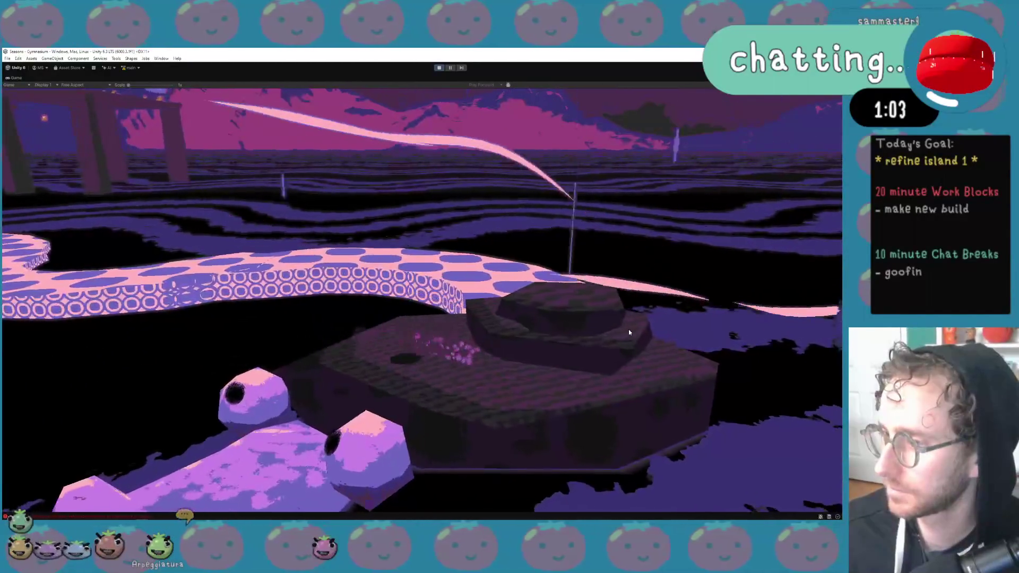
key("w")
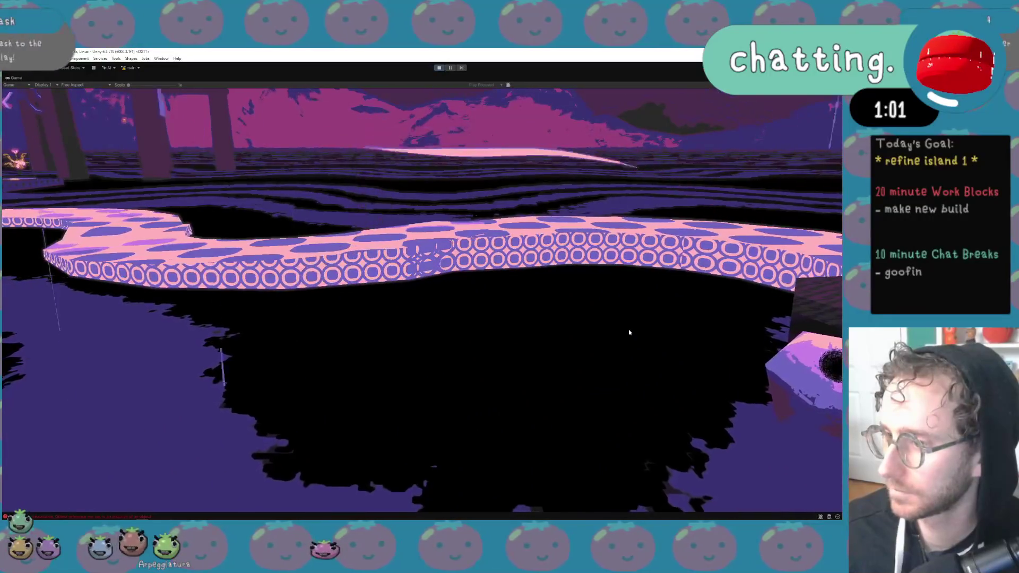
key("w")
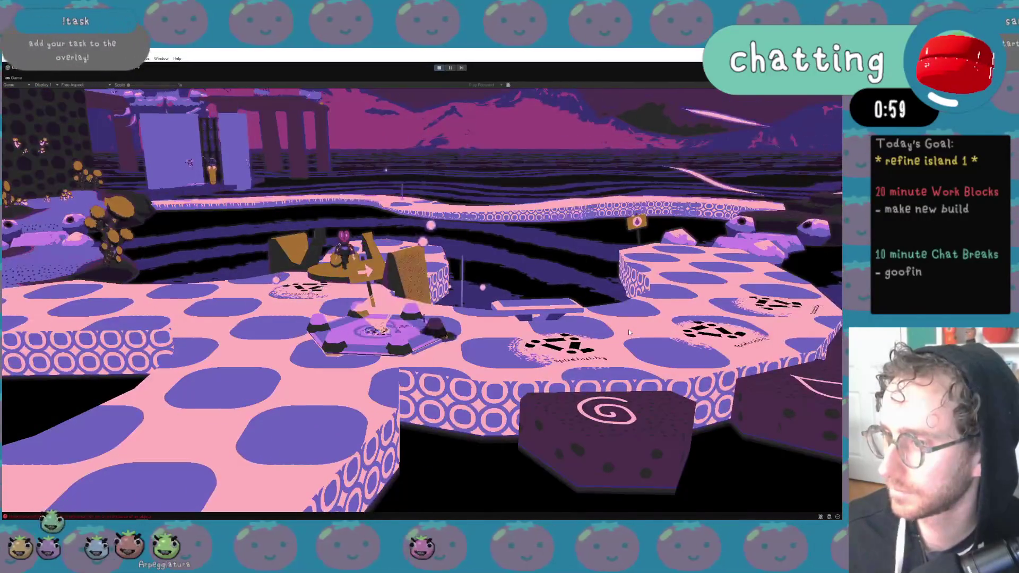
key("w")
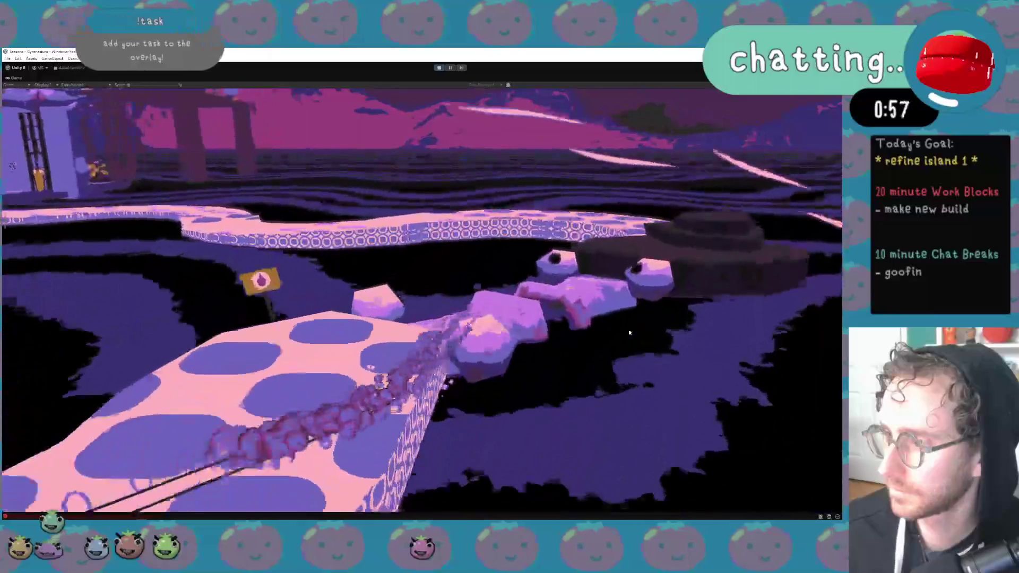
key("w")
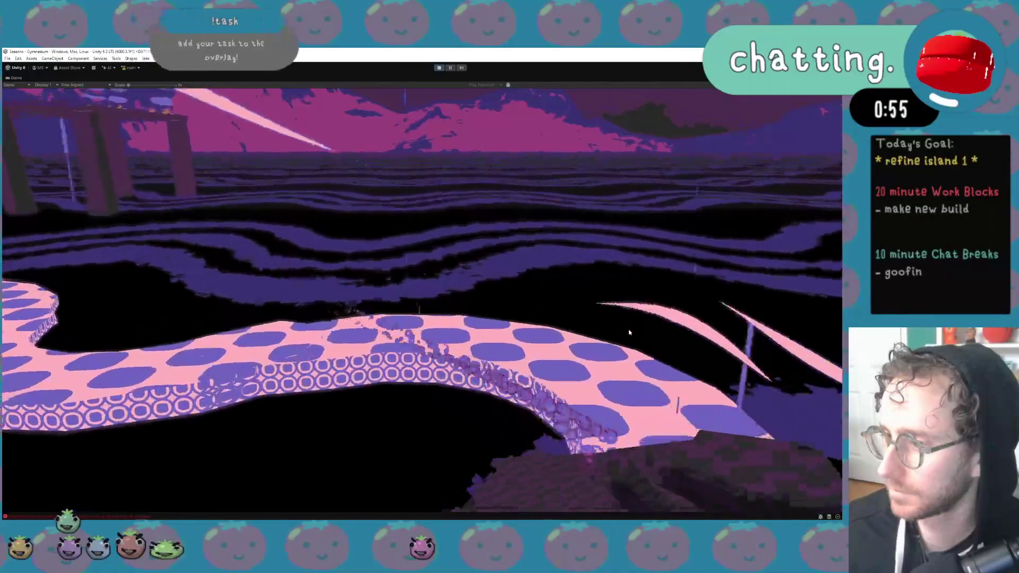
key("Escape")
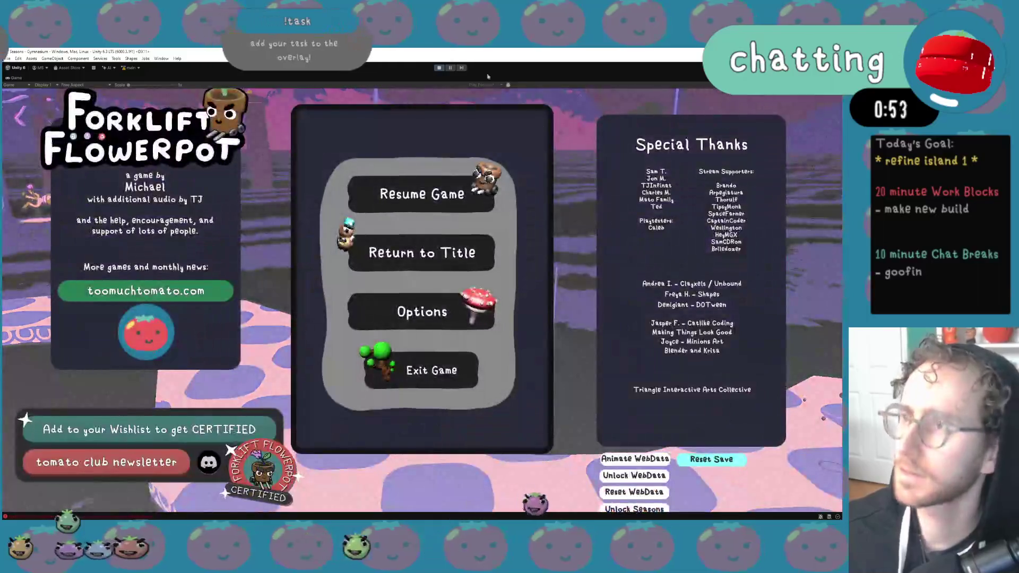
key("ctrl+p")
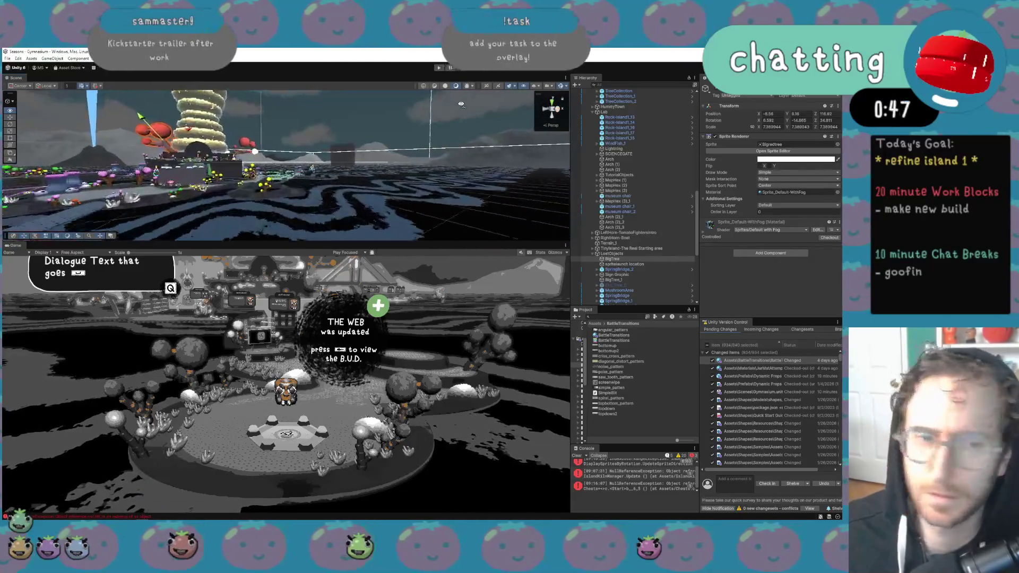
Fly the Scene camera past the teal WindFish and pull back onto the mushroom island and bridge
left_click_drag(461, 106, 470, 140)
left_click(117, 100)
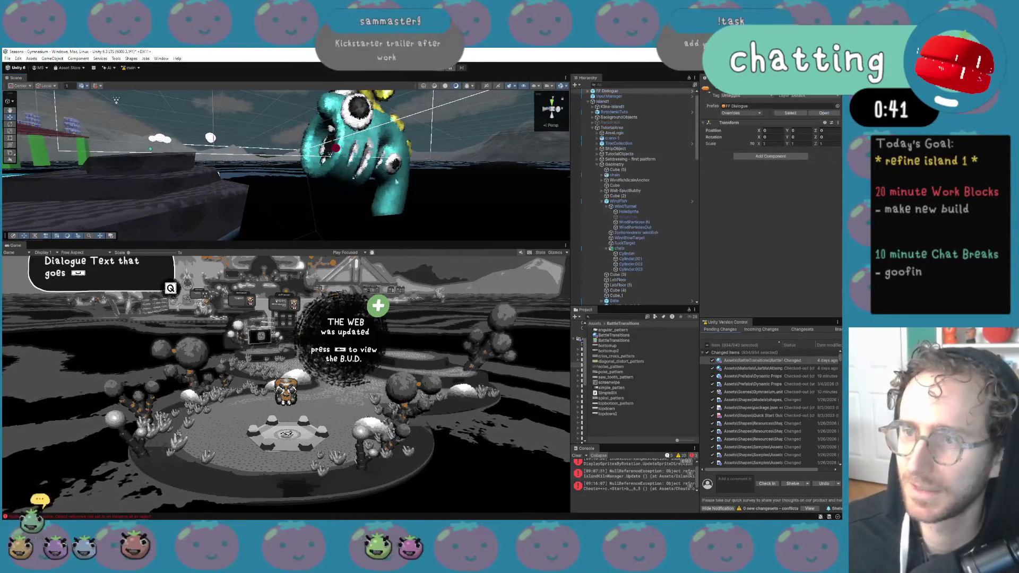
left_click(329, 151)
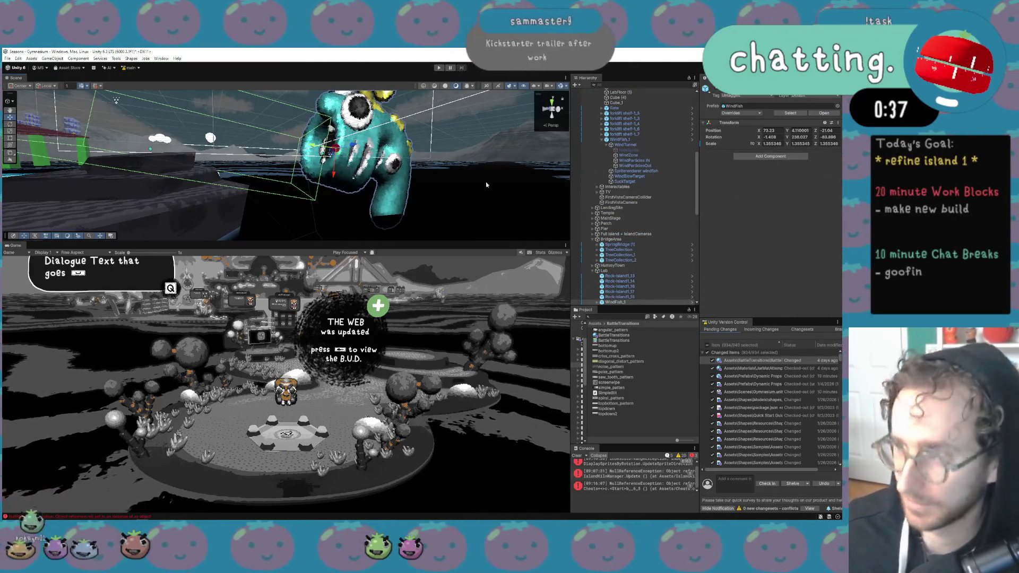
scroll(631, 290, "down", 2)
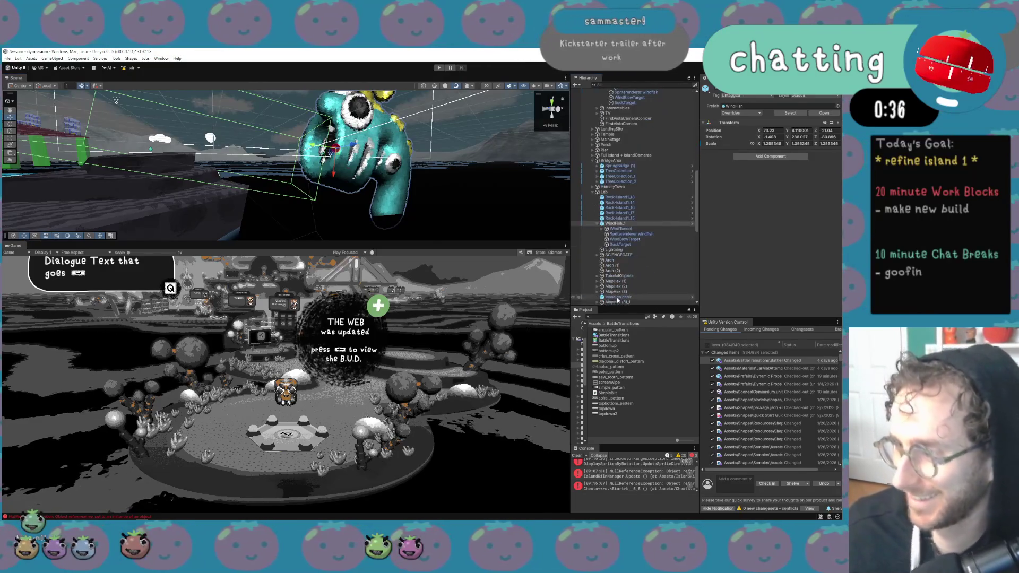
scroll(618, 300, "down", 3)
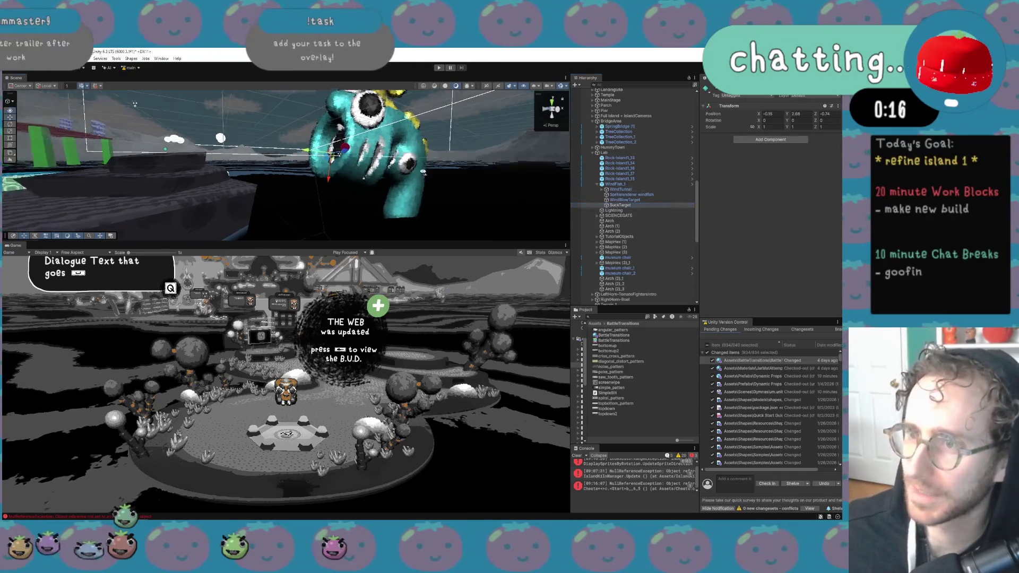
scroll(355, 166, "up", 5)
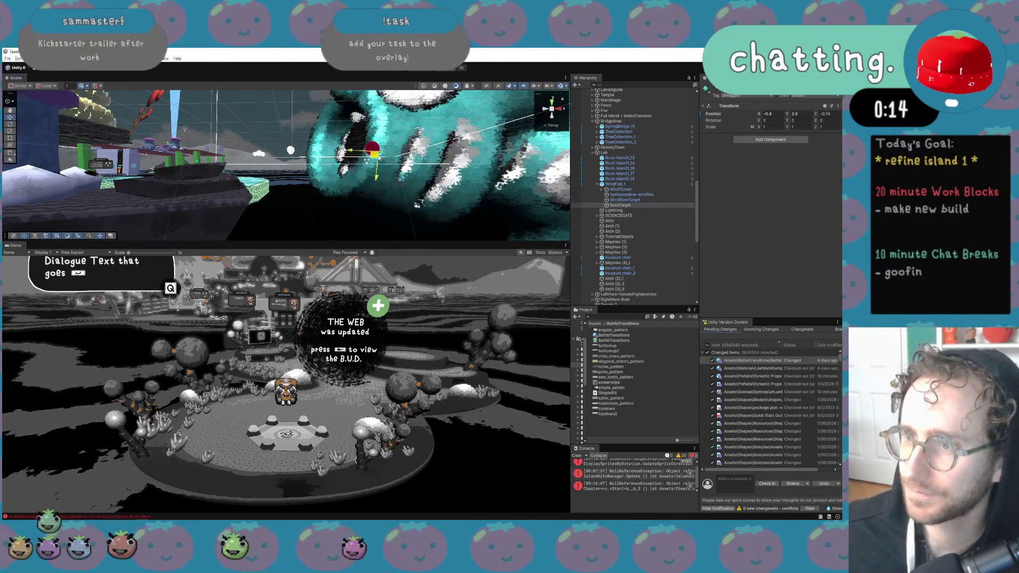
mouse_move(382, 159)
left_mouse_down()
mouse_move(328, 188)
mouse_move(286, 181)
left_mouse_up()
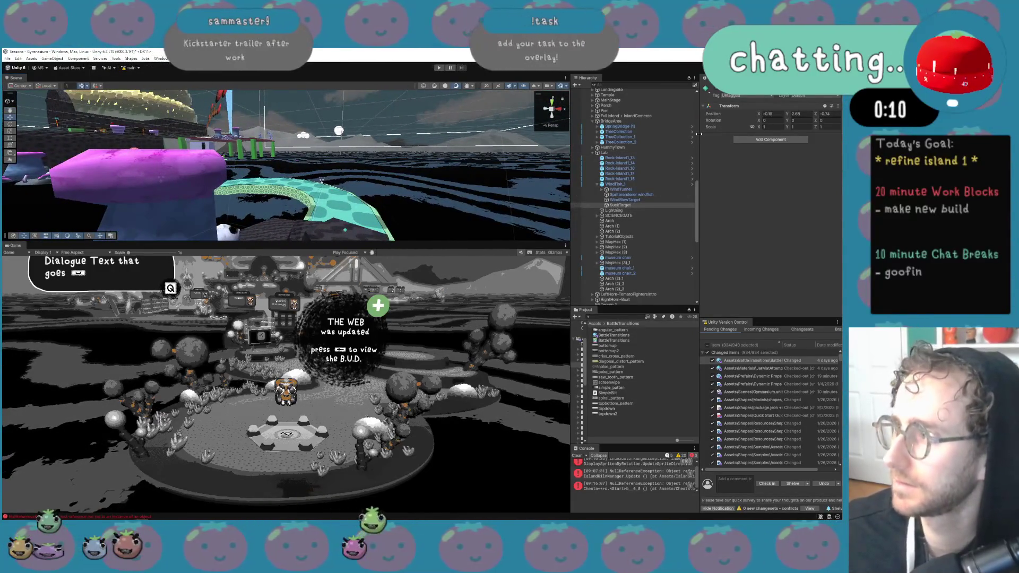
Select WindTunnel's WindZone and revert Windy Mode and Blow Time to their prefab values
left_click(621, 190)
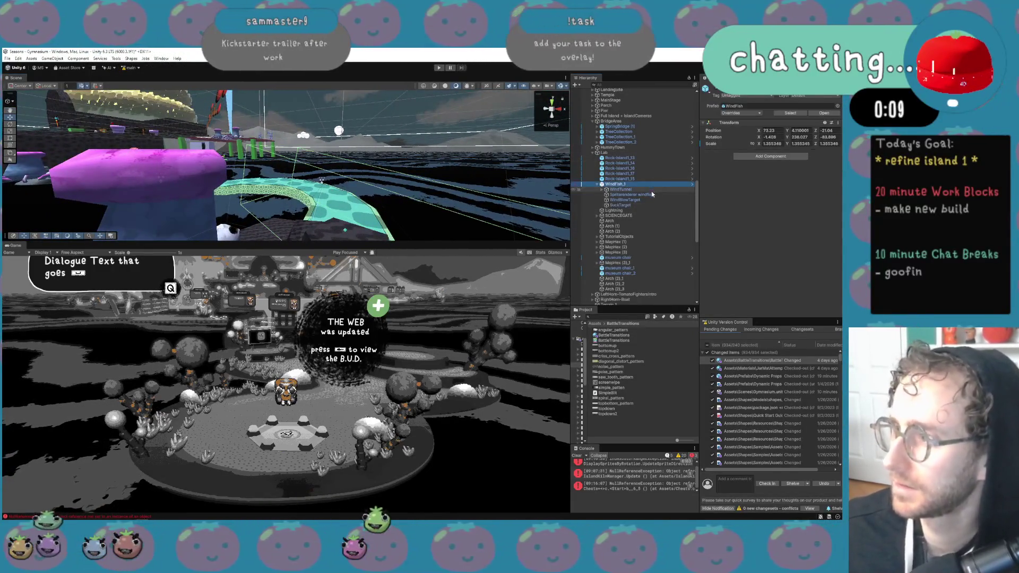
left_click(603, 190)
left_click(623, 200)
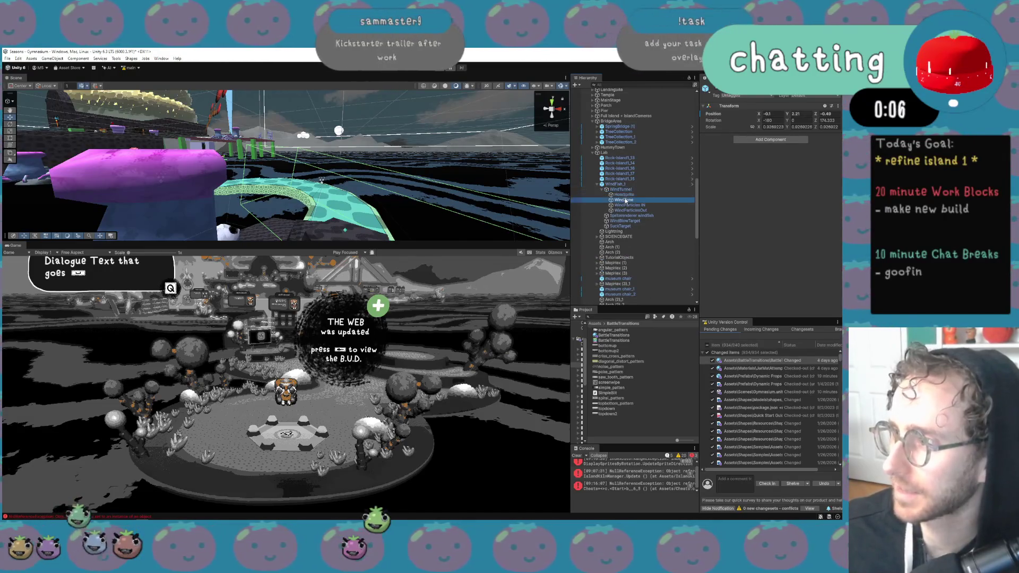
right_click(717, 151)
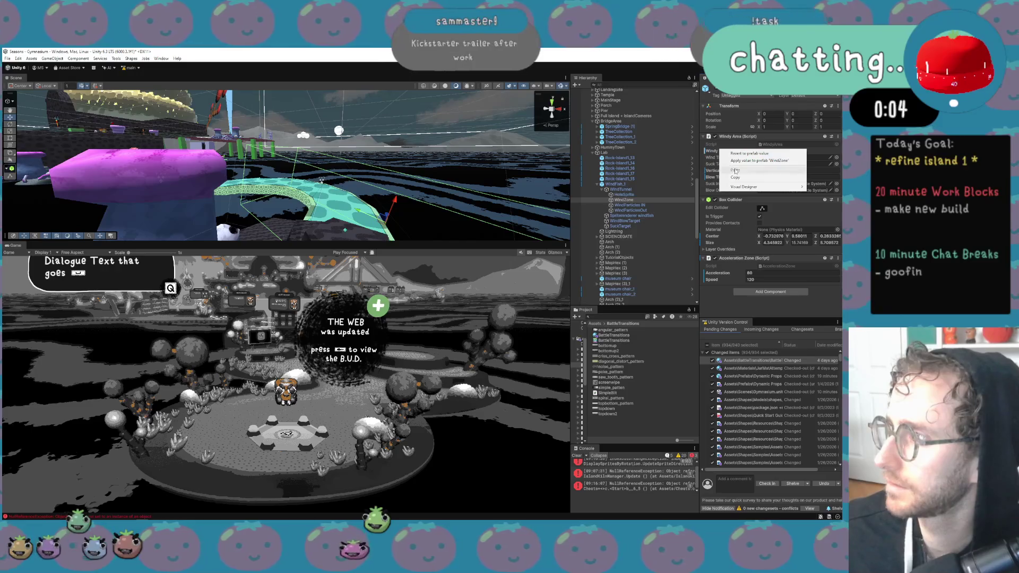
left_click(743, 153)
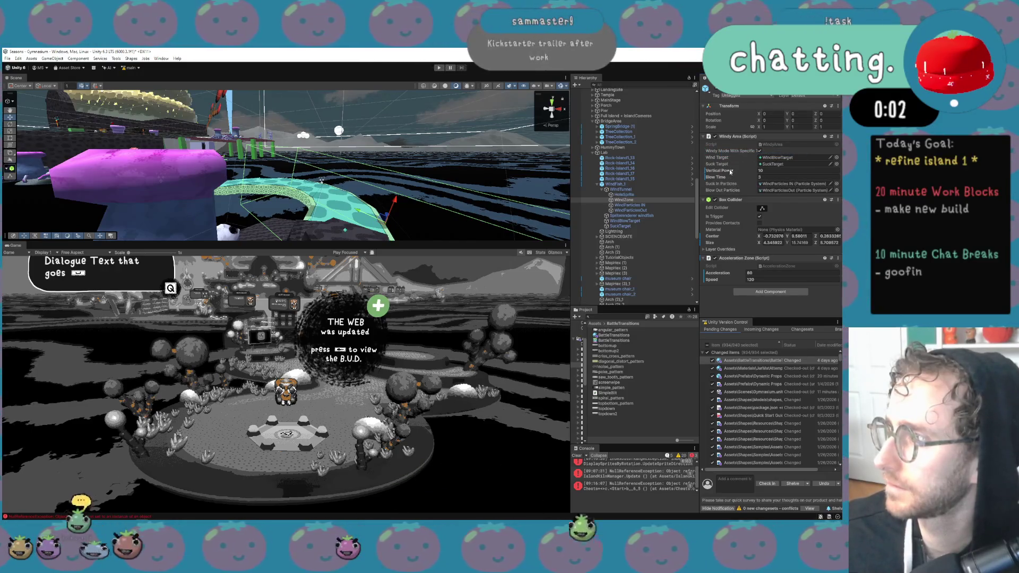
right_click(716, 179)
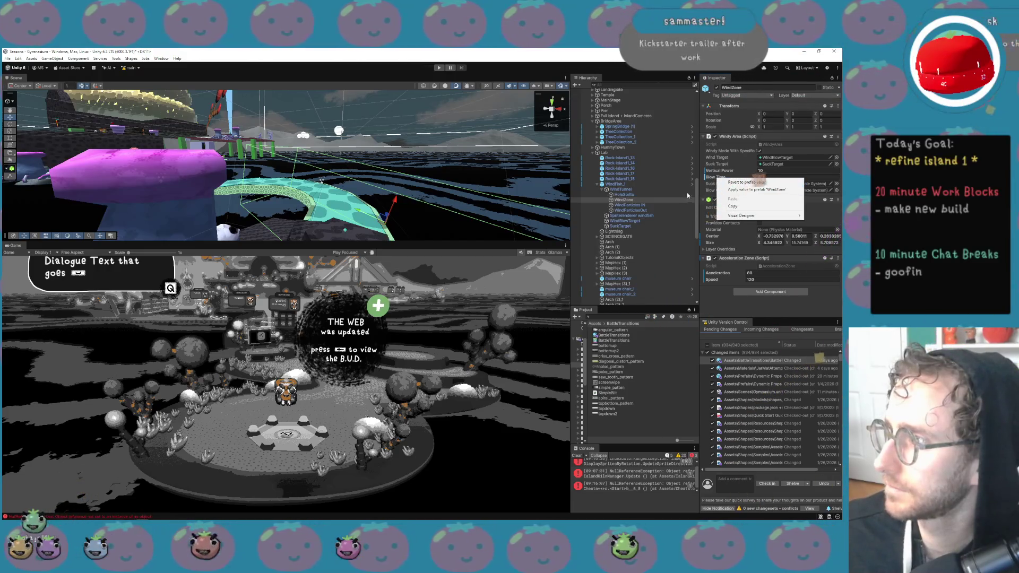
left_click(728, 183)
right_click(720, 180)
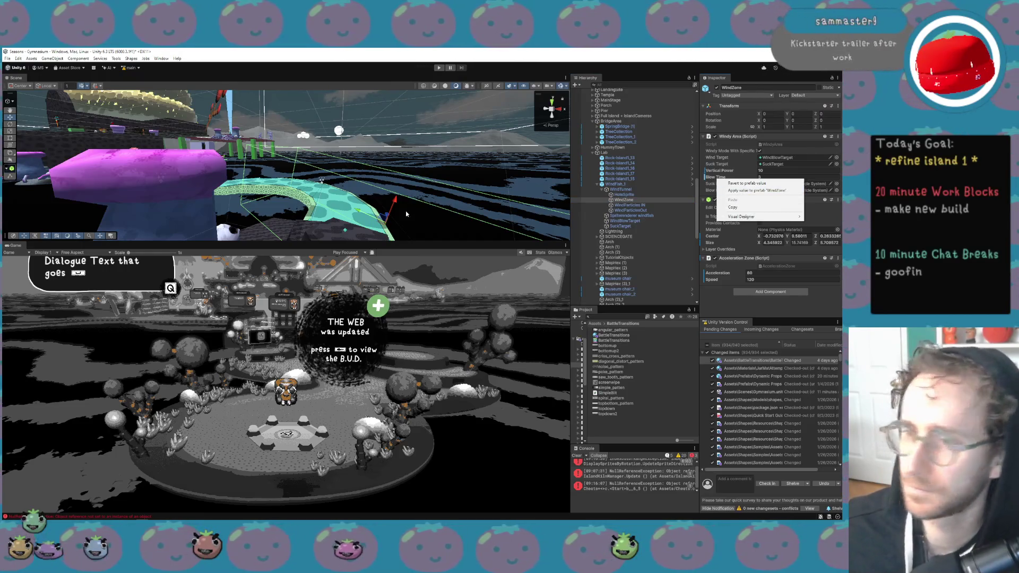
left_click(313, 218)
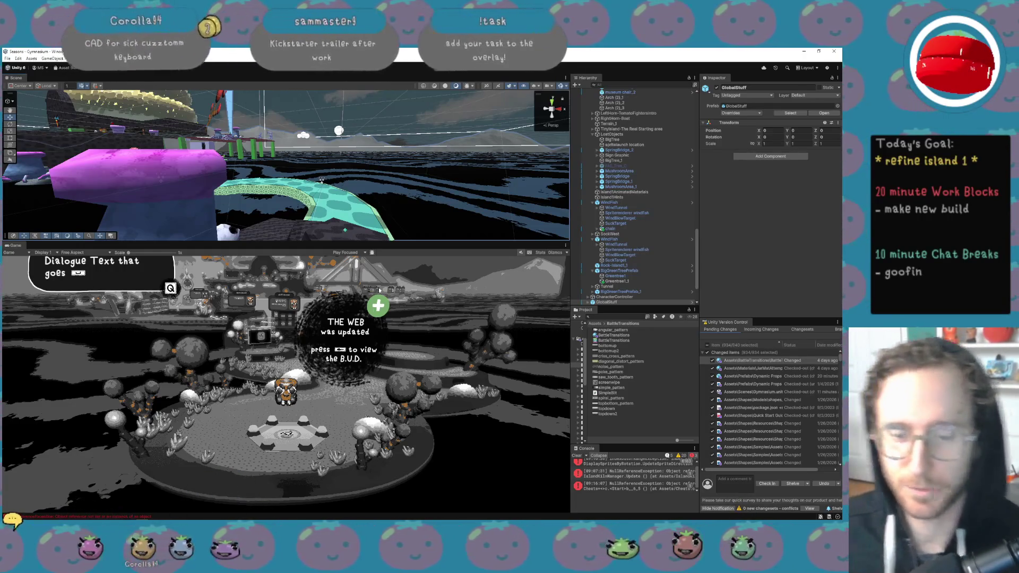
mouse_move(133, 520)
left_click(87, 517)
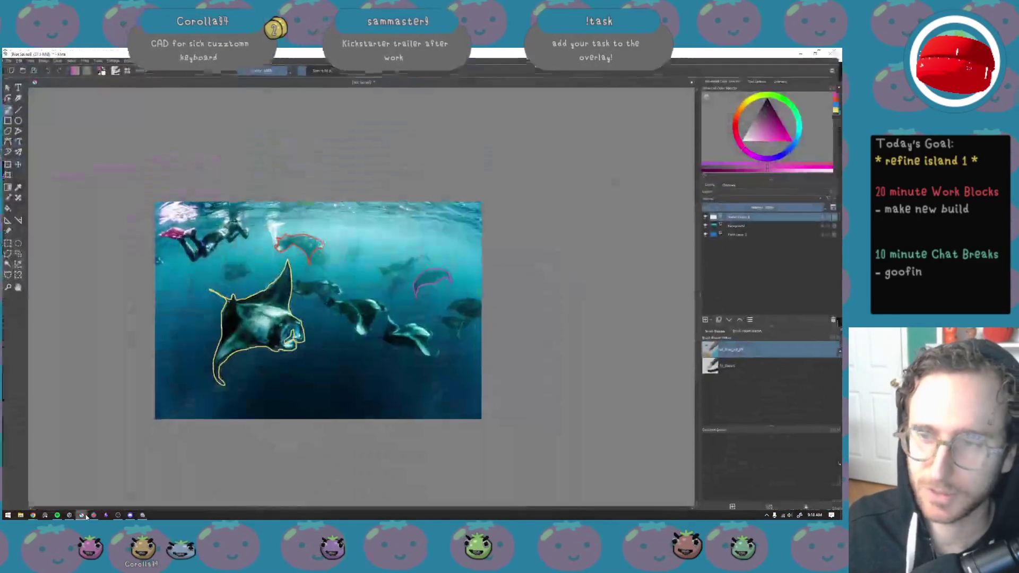
scroll(403, 305, "up", 5)
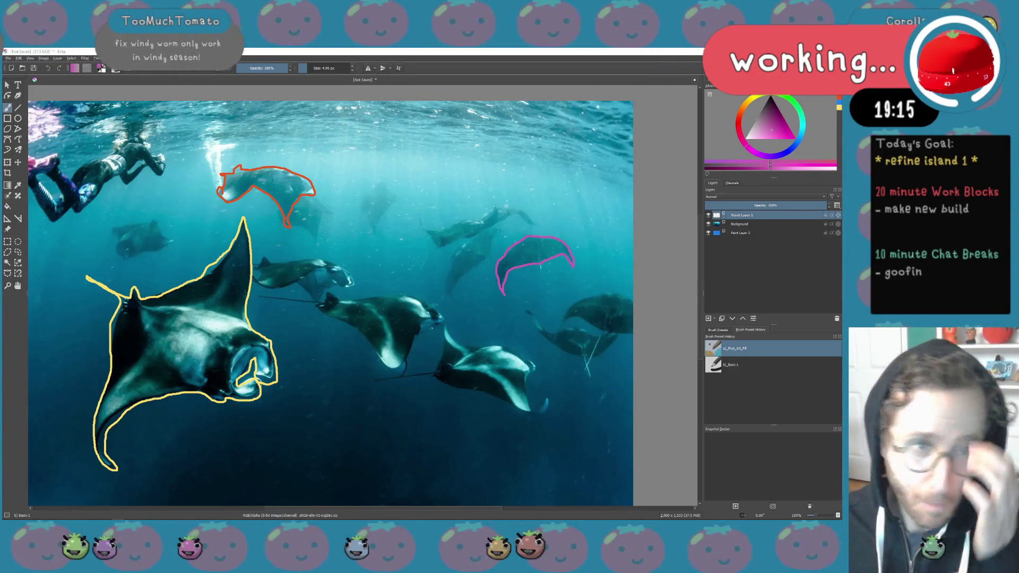
key("alt+Tab")
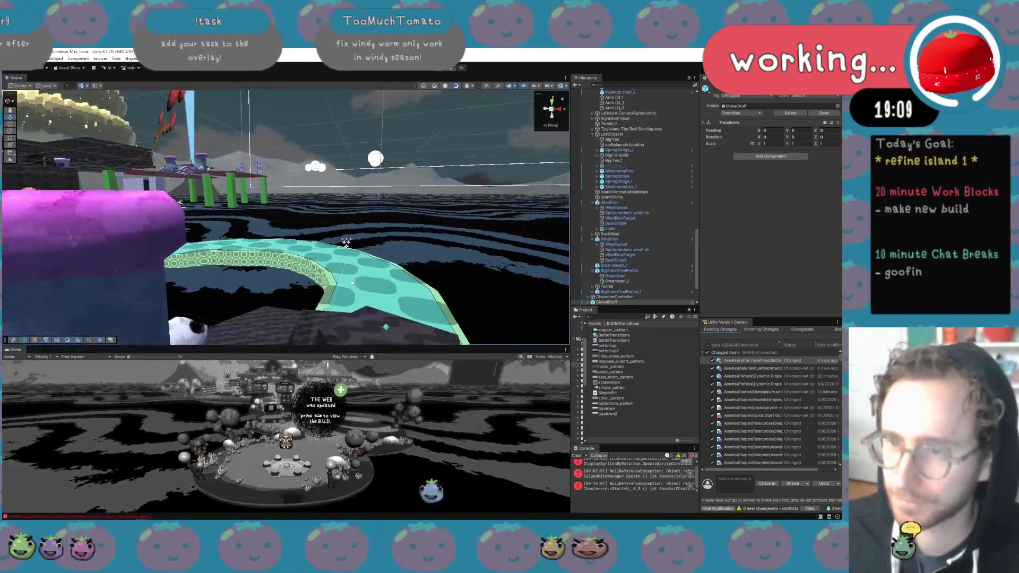
Select and frame Plane-Water, then turn the view along the bridge toward the WindFish
right_click(296, 280)
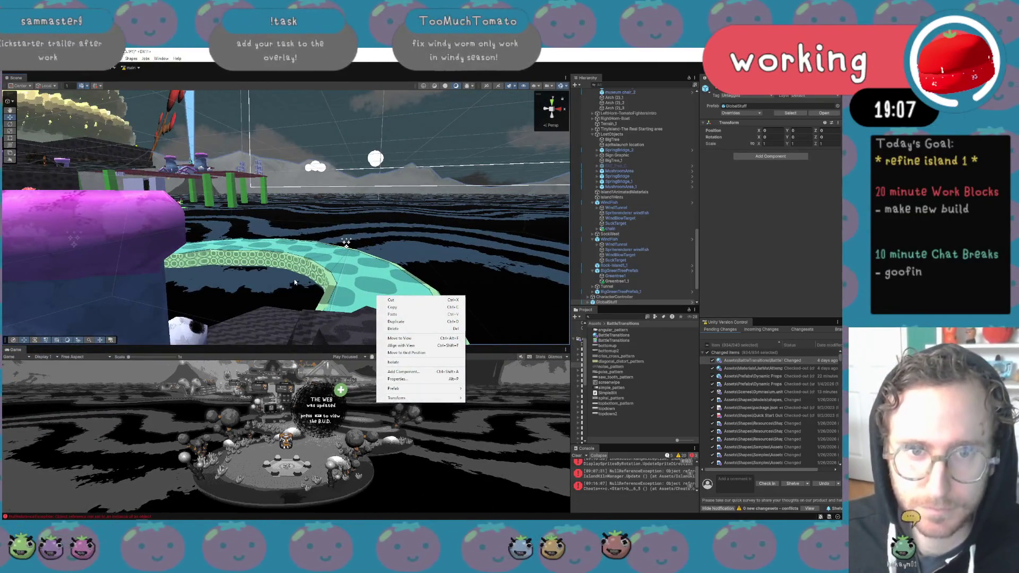
left_click(295, 282)
key("f")
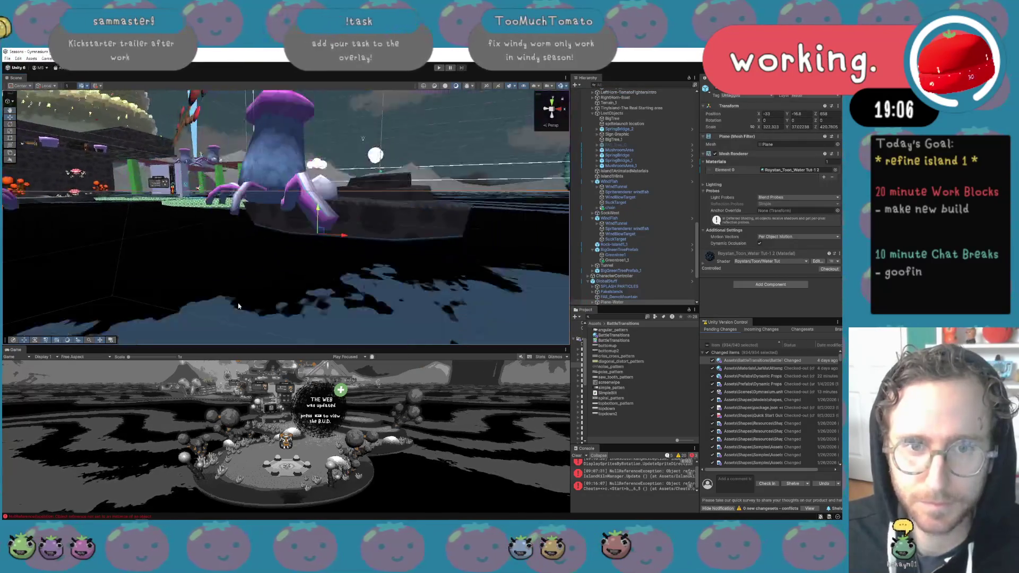
scroll(290, 246, "up", 5)
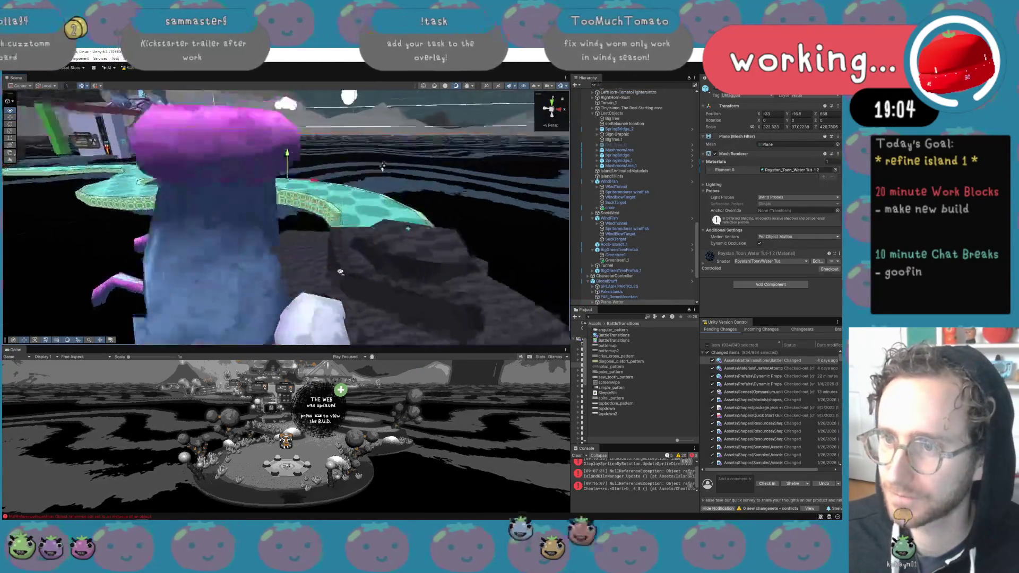
scroll(340, 272, "down", 5)
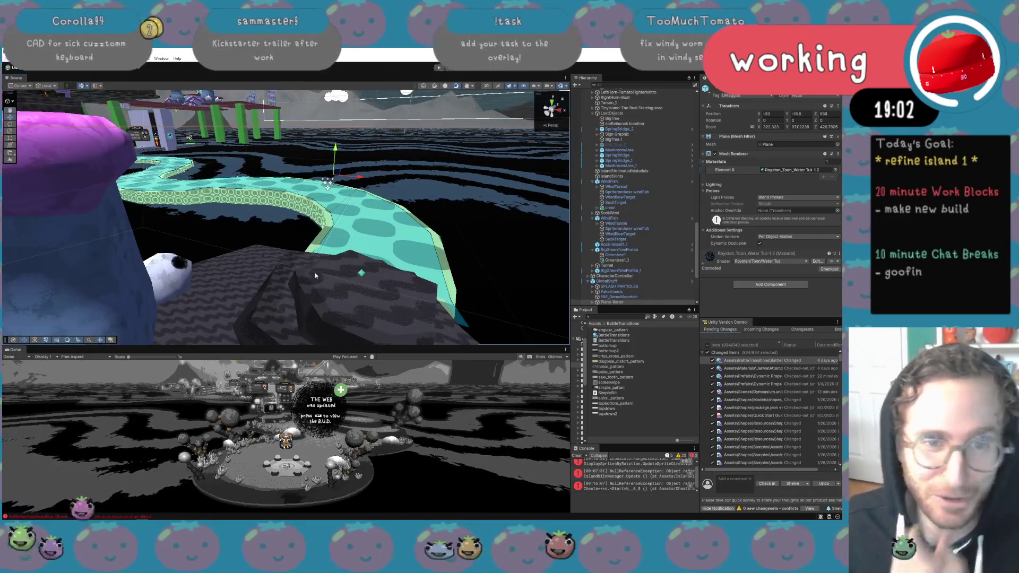
mouse_move(334, 240)
left_mouse_down()
mouse_move(256, 220)
mouse_move(375, 218)
mouse_move(422, 228)
mouse_move(421, 191)
left_mouse_up()
Inspect the WindFish's sprite renderer and SuckTarget children, then reselect the WindFish parent
left_click(609, 218)
left_click(615, 228)
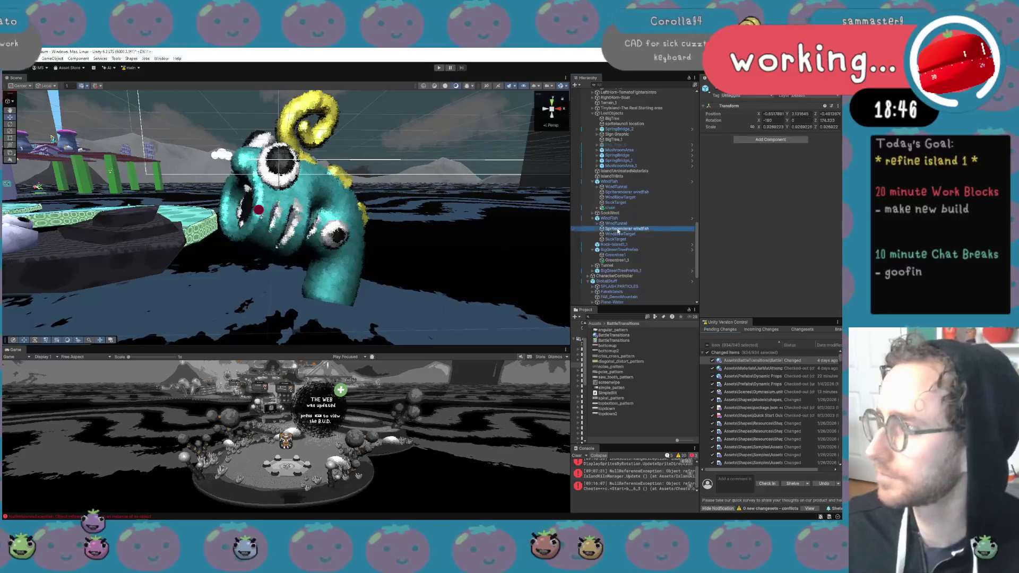
scroll(747, 235, "down", 3)
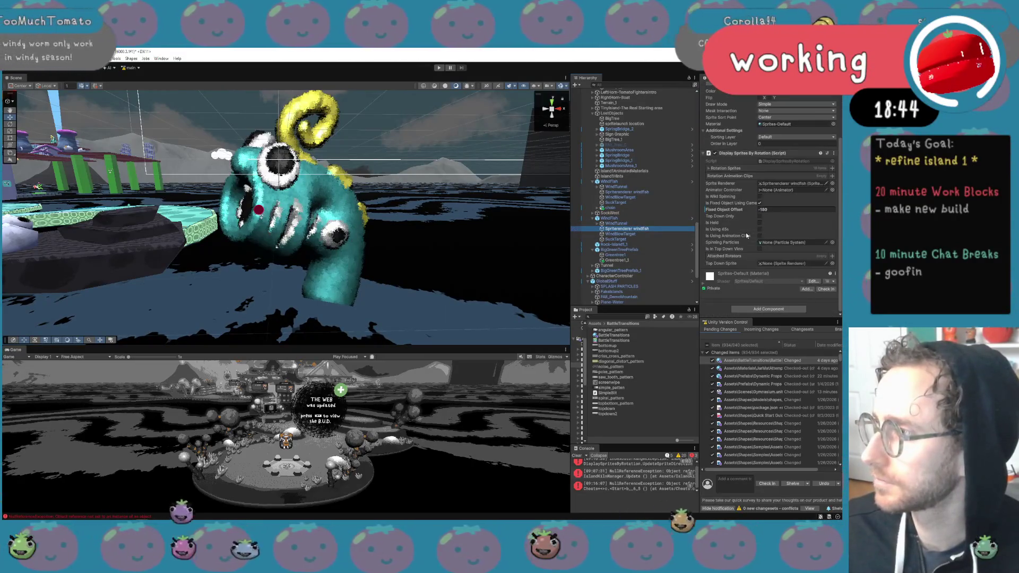
left_click(624, 239)
left_click(626, 228)
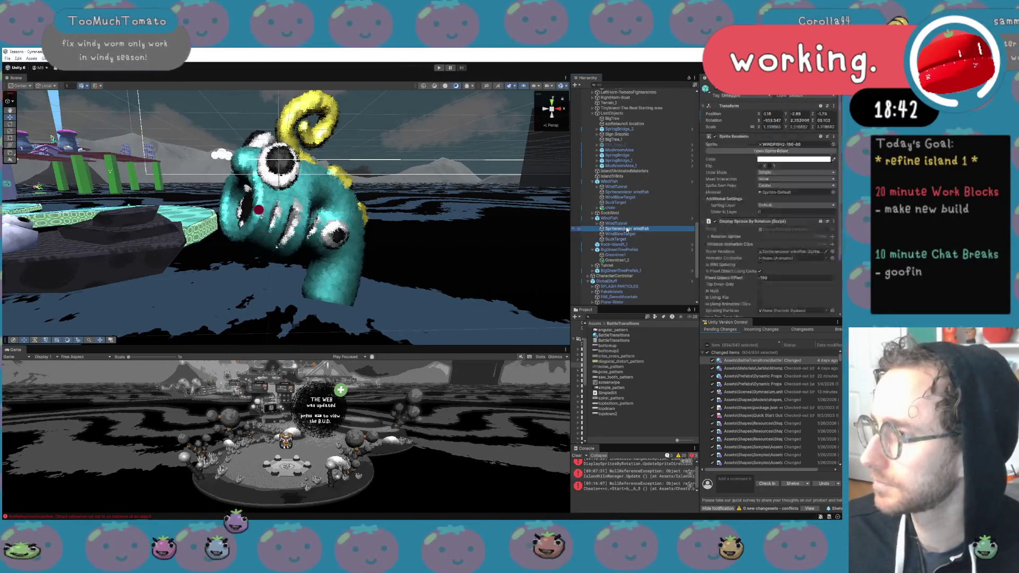
left_click(624, 218)
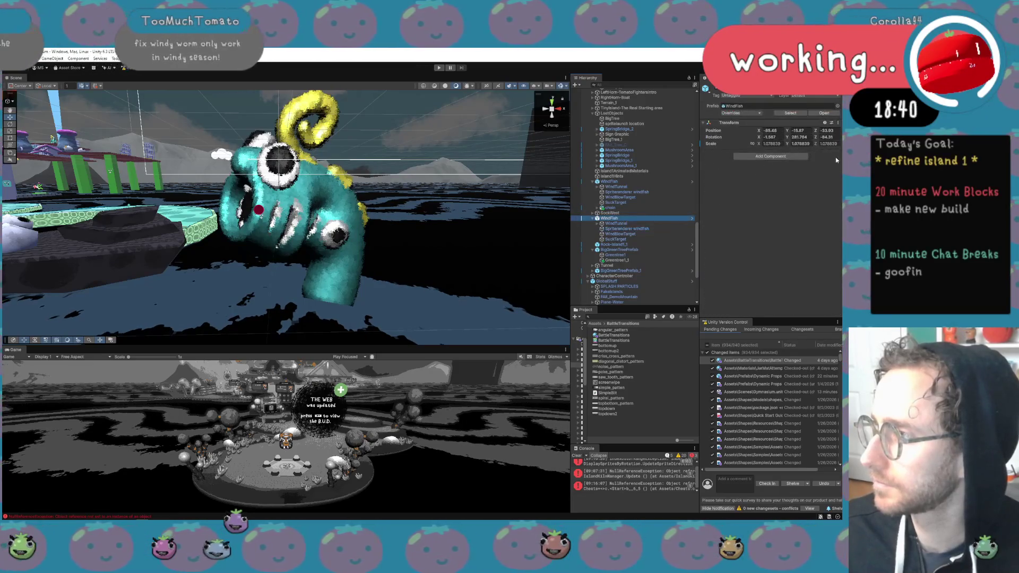
In the WindFish prefab, disable the WindZone's Acceleration Zone component
left_click(824, 113)
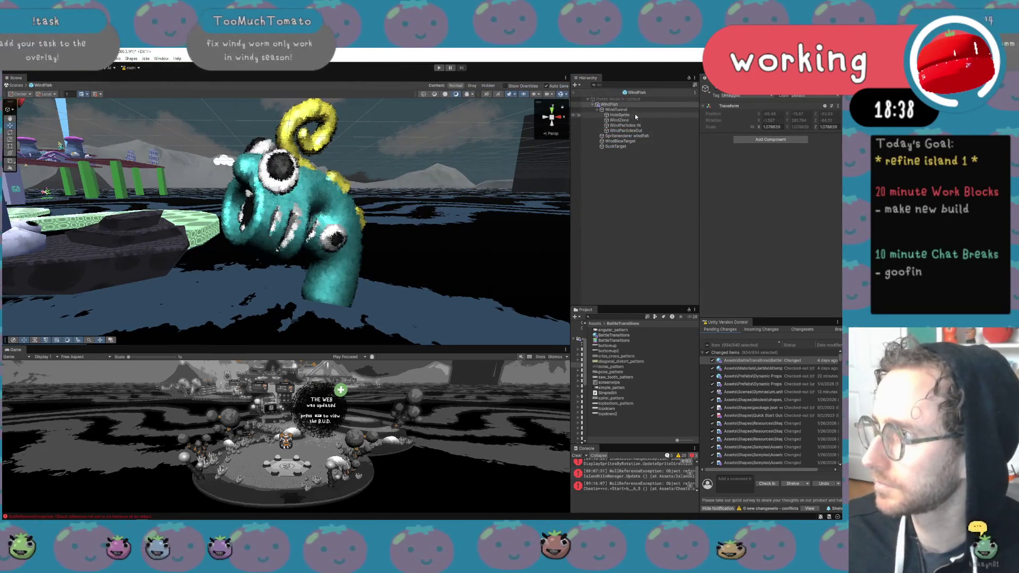
left_click(636, 120)
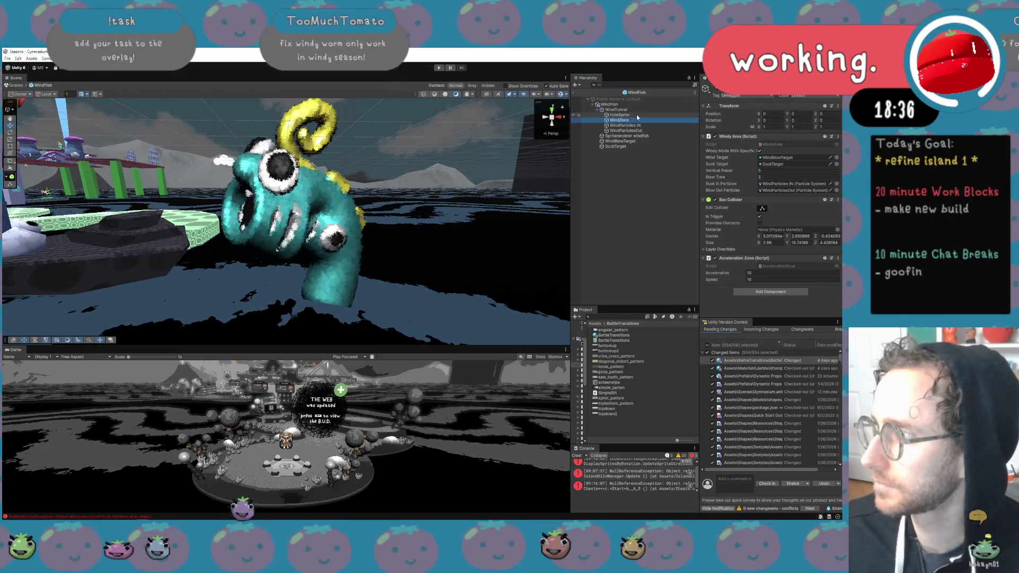
left_click(715, 258)
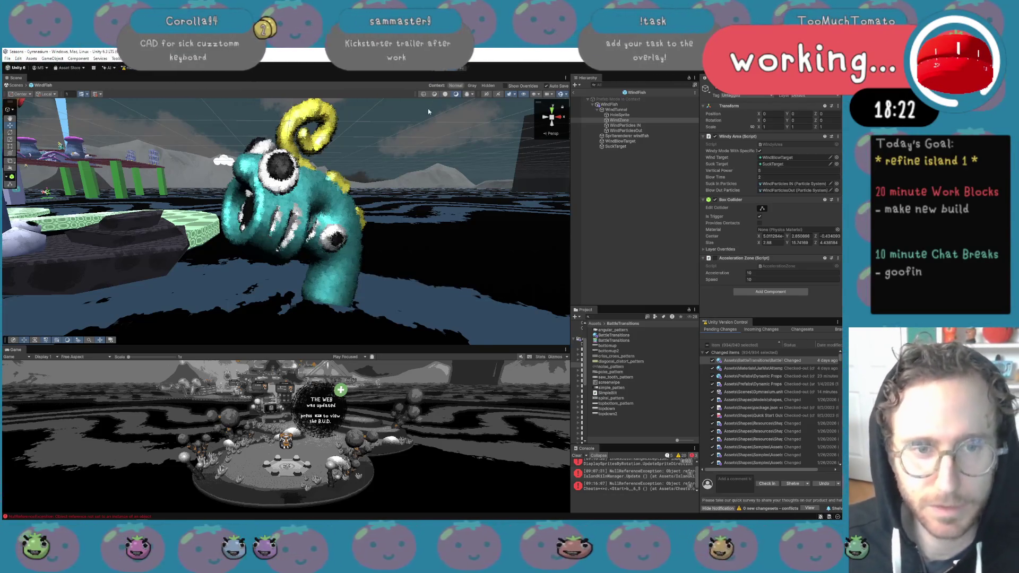
right_click(306, 171)
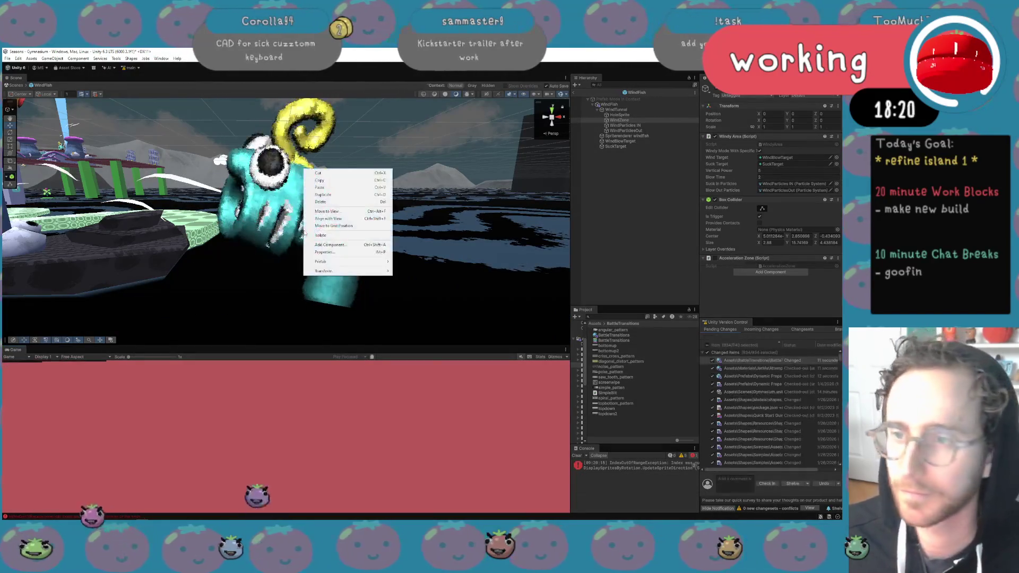
Raise the Scene/Game divider to enlarge the Game view, then pause and resume the running game
right_click(248, 256)
left_click_drag(286, 347, 287, 190)
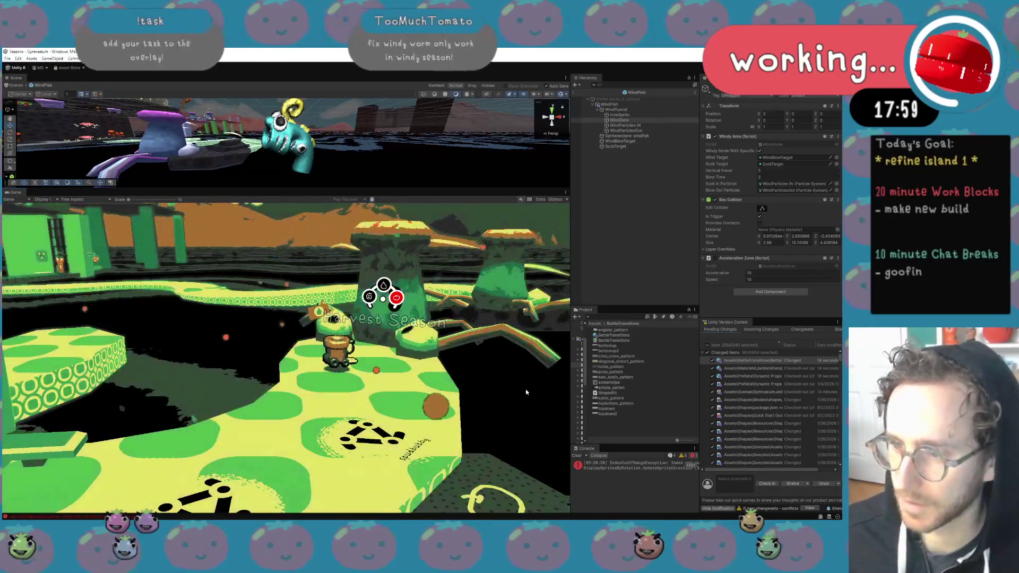
key("Escape")
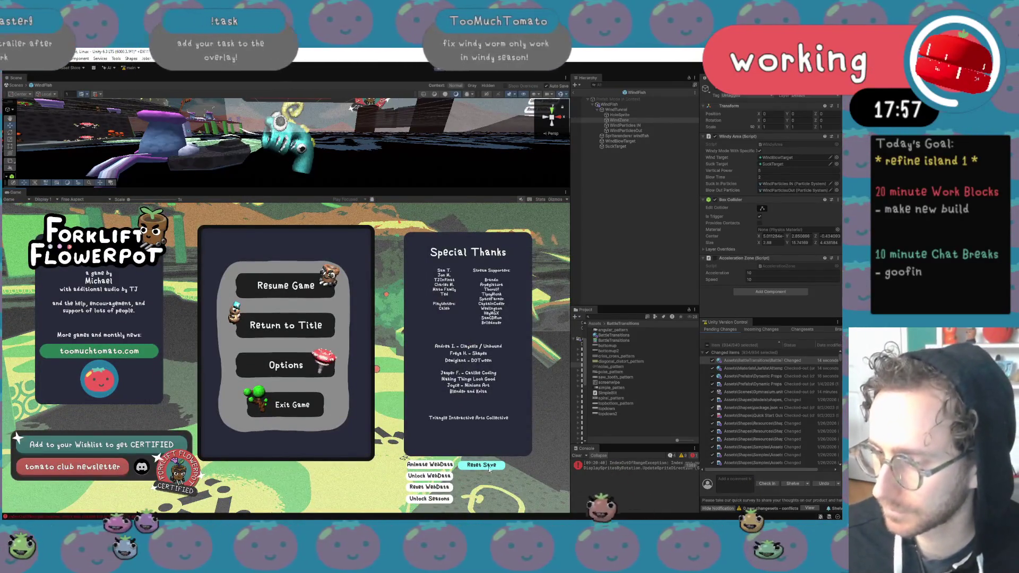
key("Escape")
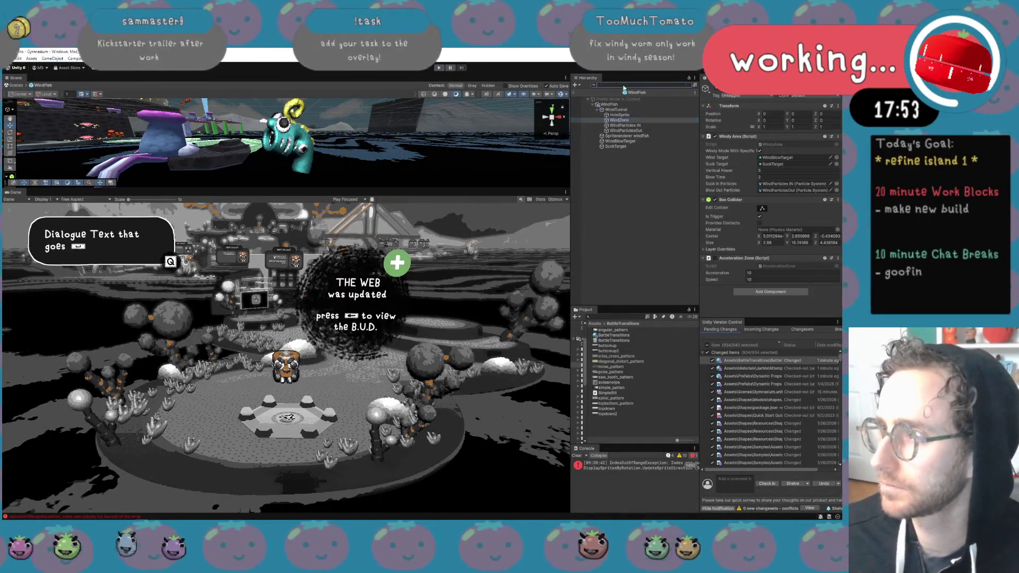
Leave the WindFish prefab, search 'cheats' to select Cheats, then clear the search and select PauseMenu
left_click(575, 93)
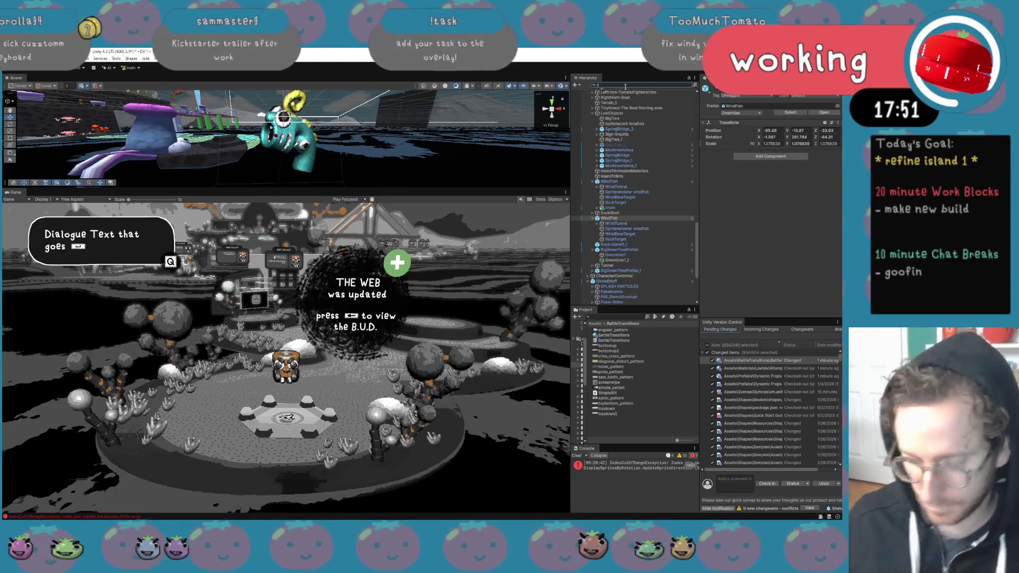
type("cheats")
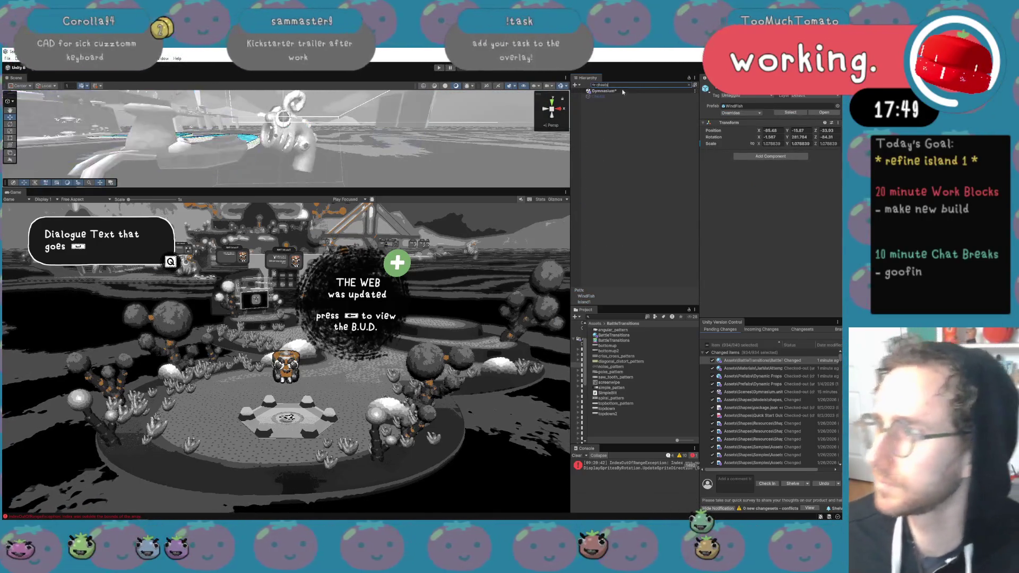
left_click(600, 96)
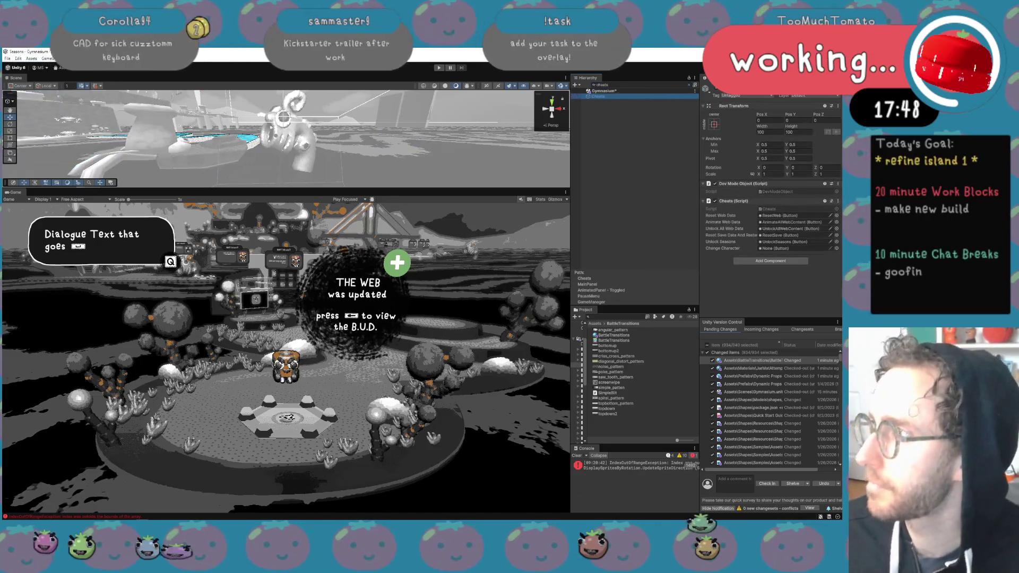
left_click(691, 86)
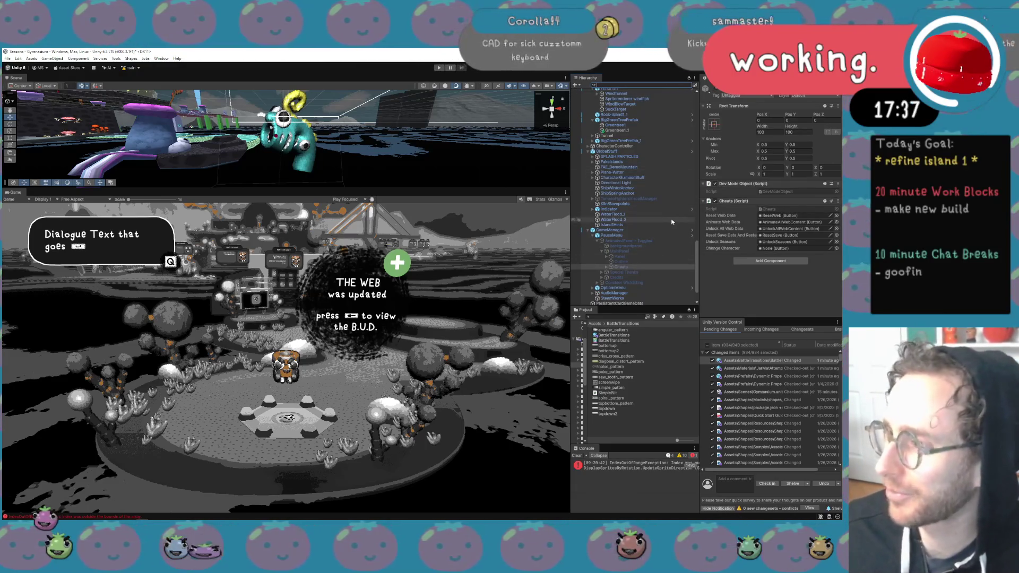
left_click(669, 236)
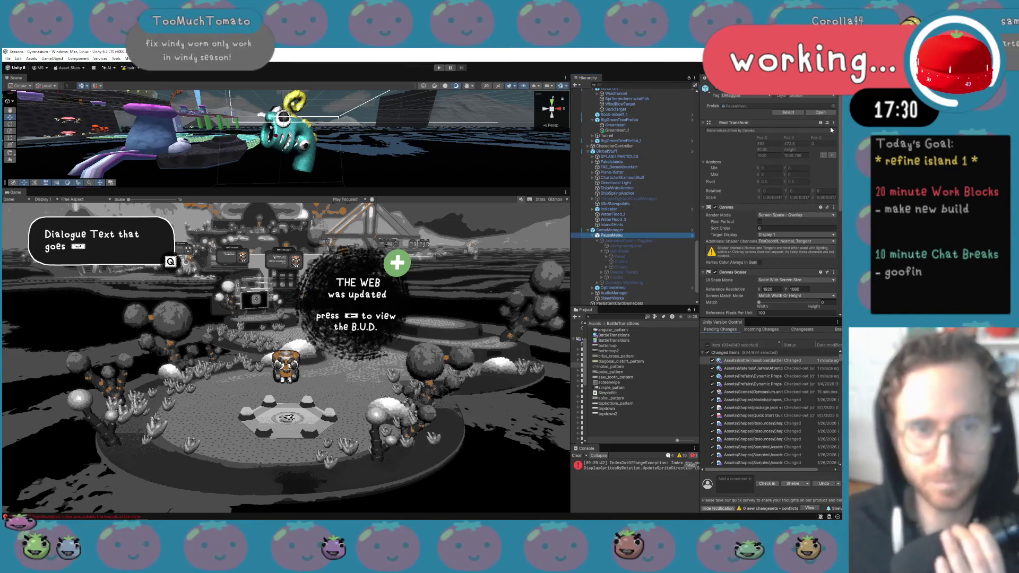
Open the PauseMenu prefab in an enlarged Scene view and collapse Panel and Cheats to reveal the cheat buttons
left_click(821, 113)
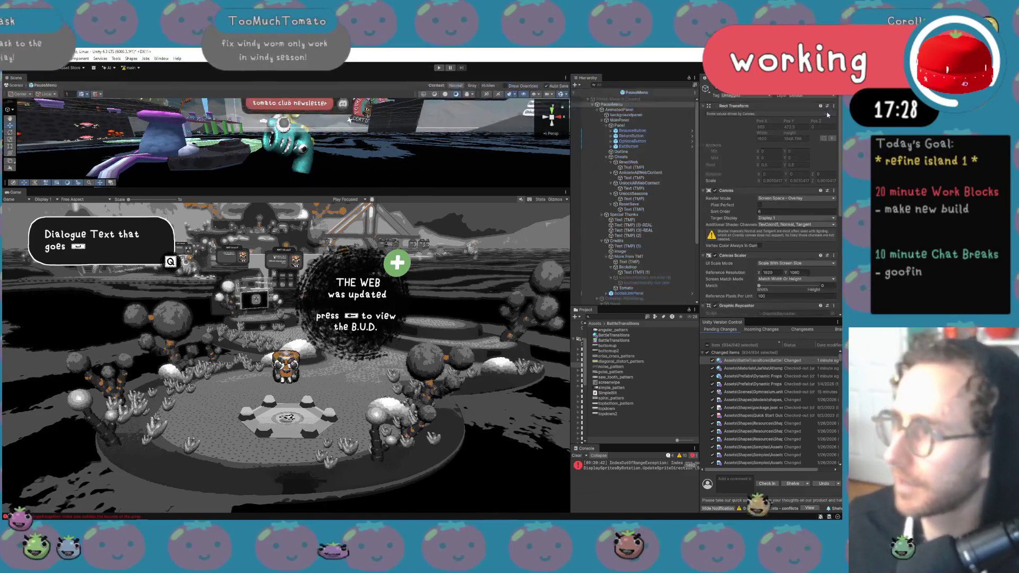
left_click_drag(425, 189, 425, 299)
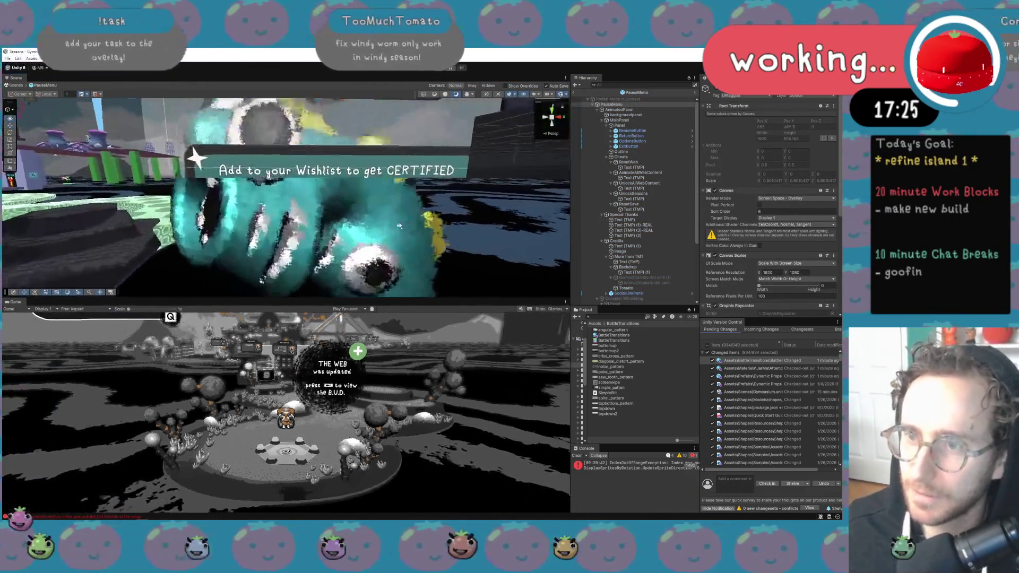
mouse_move(399, 226)
left_mouse_down()
mouse_move(436, 175)
mouse_move(439, 192)
left_mouse_up()
left_click(618, 109)
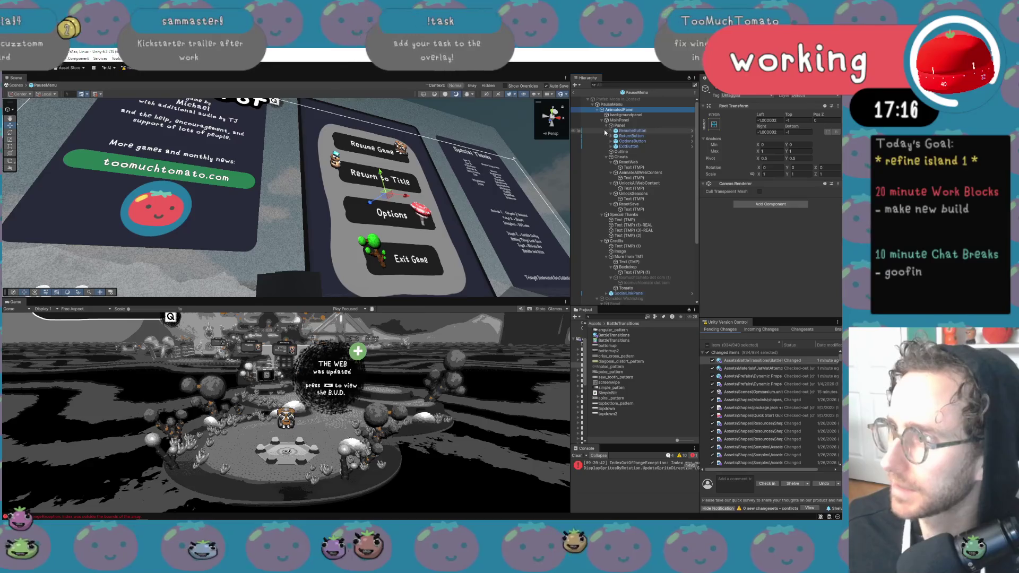
left_click(606, 125)
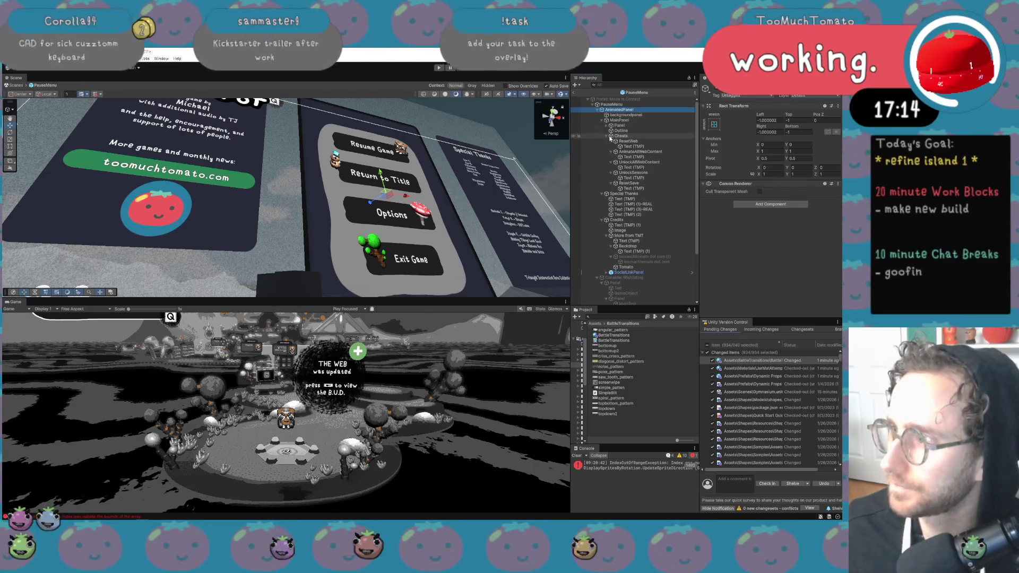
left_click(607, 136)
left_click(620, 135)
mouse_move(496, 213)
left_mouse_down()
mouse_move(521, 229)
mouse_move(533, 248)
mouse_move(526, 259)
mouse_move(468, 295)
mouse_move(449, 285)
left_mouse_up()
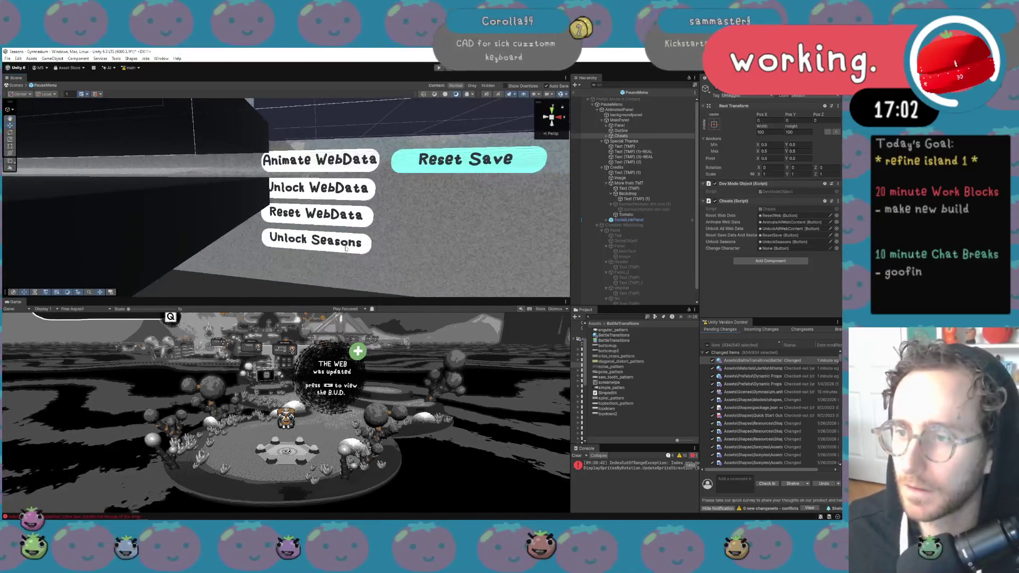
Select the Unlock Seasons cheat button and duplicate it as UnlockSeasons (1)
left_click(344, 248)
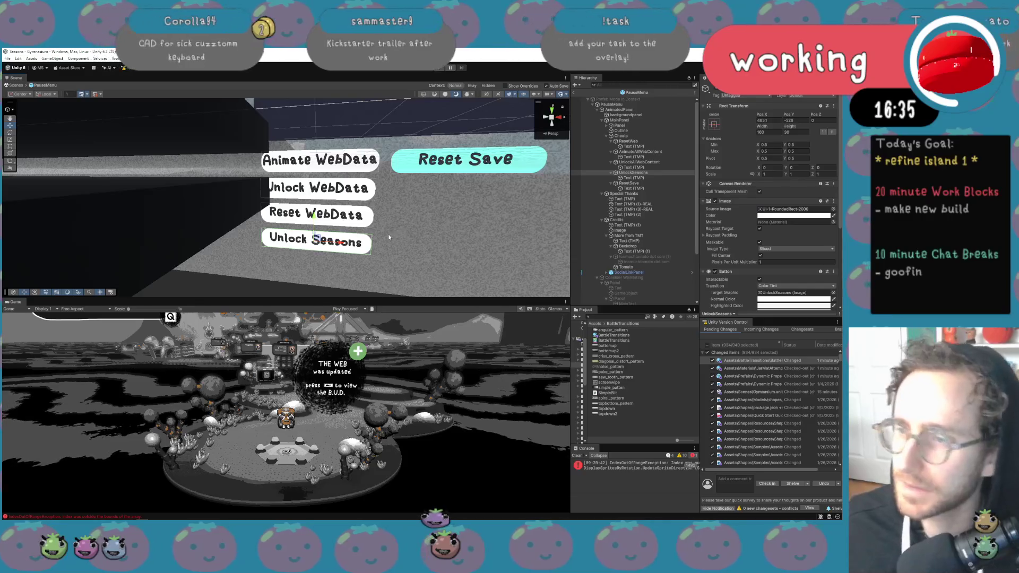
key("ctrl+d")
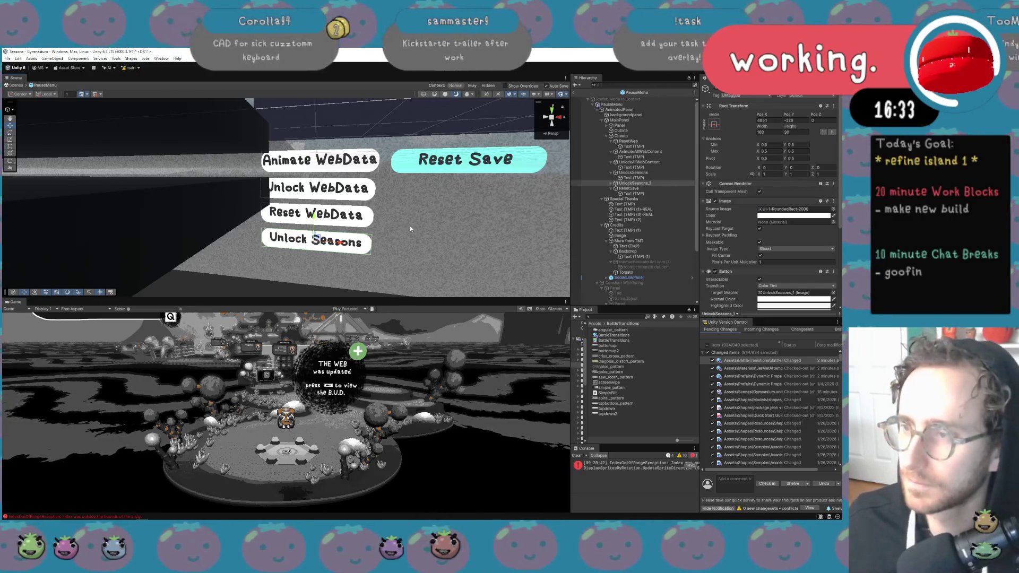
Move the duplicated button right of Reset Save and rename it ChangeCharacter
scroll(410, 228, "down", 5)
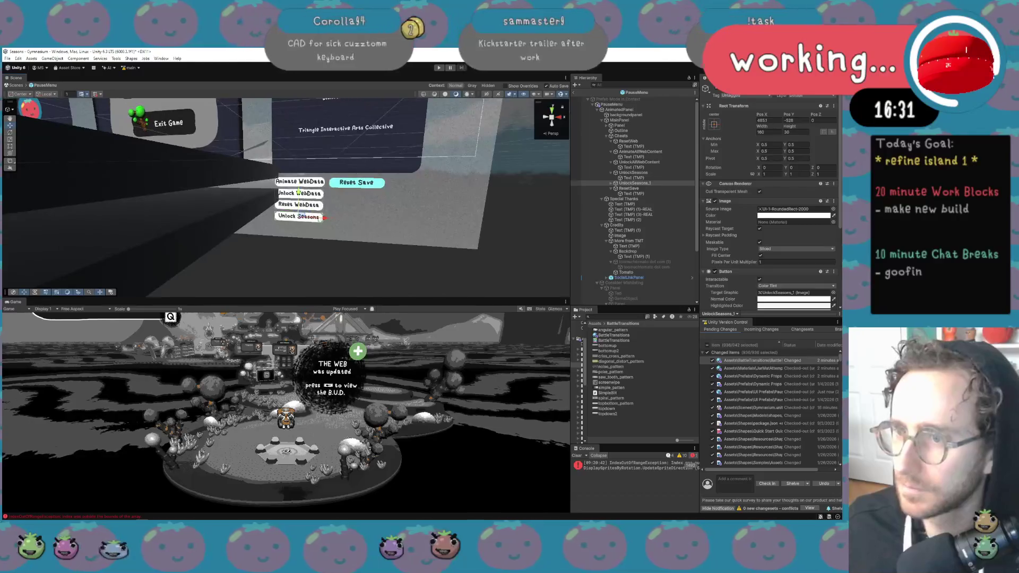
left_click_drag(301, 217, 425, 183)
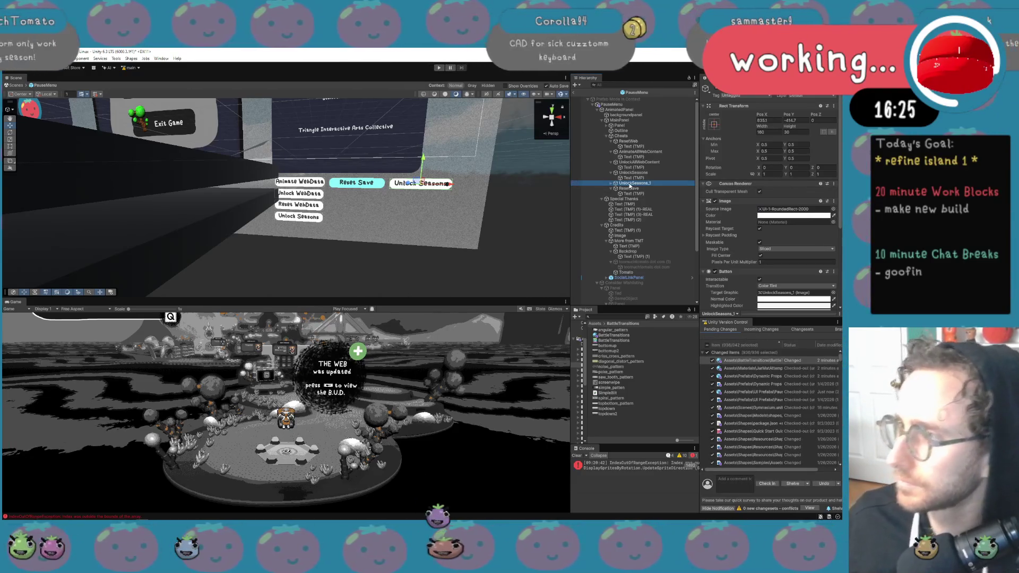
key("F2")
type("U")
type("eCharac")
type("ter")
key("Return")
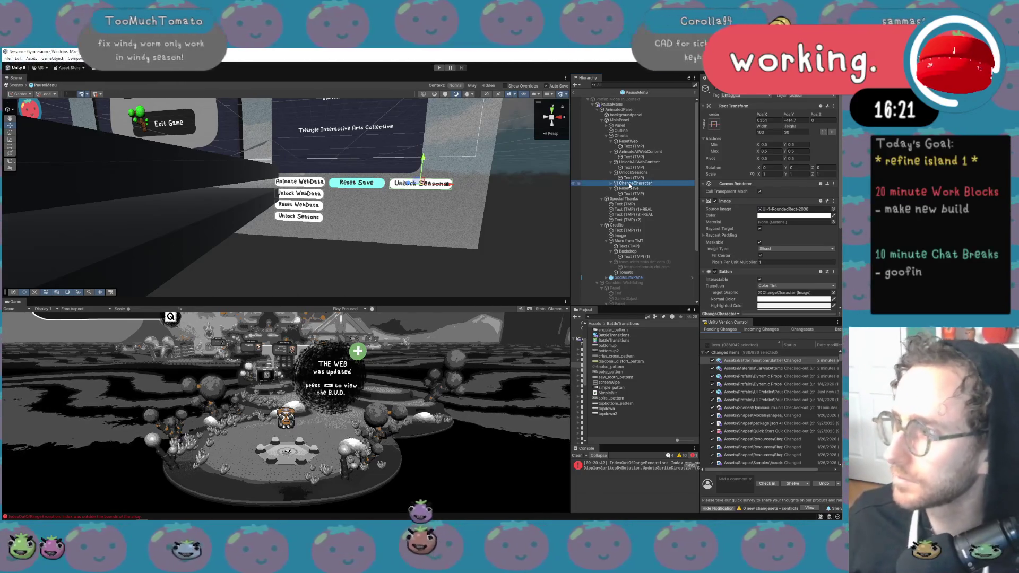
Change the button's Text (TMP) label to 'Change character'
key("Right")
left_click(626, 189)
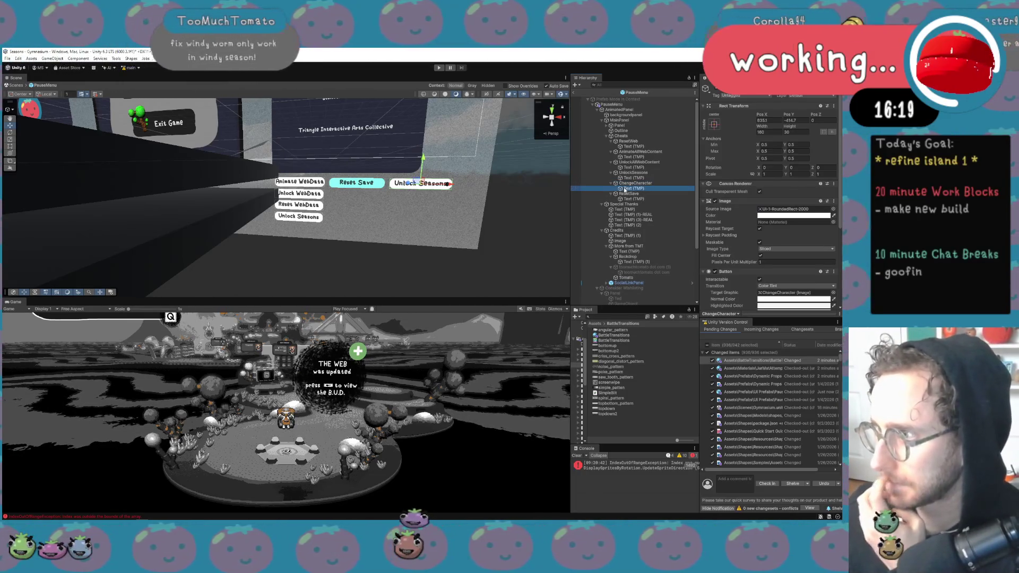
left_click(746, 229)
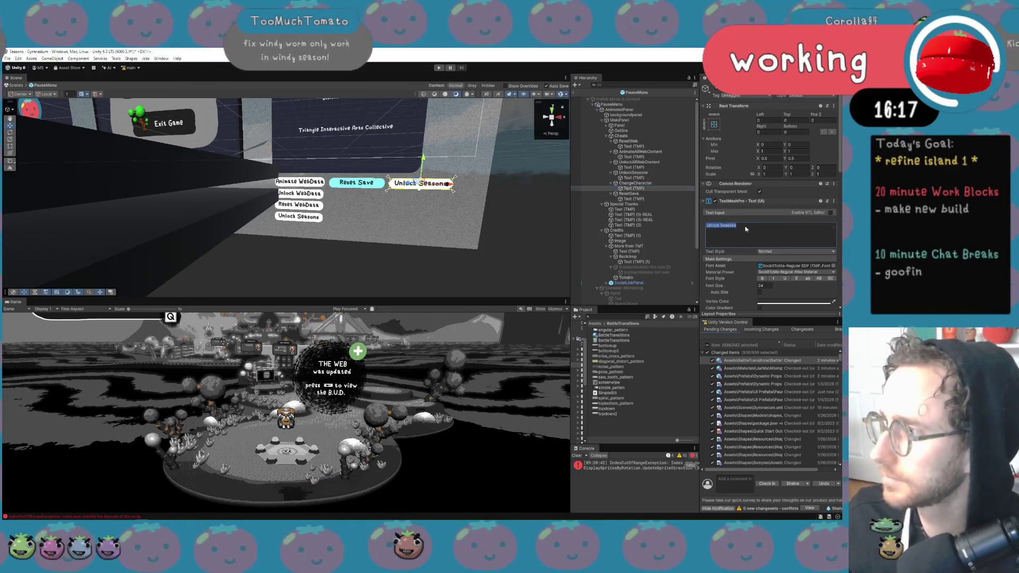
type("ChangeC")
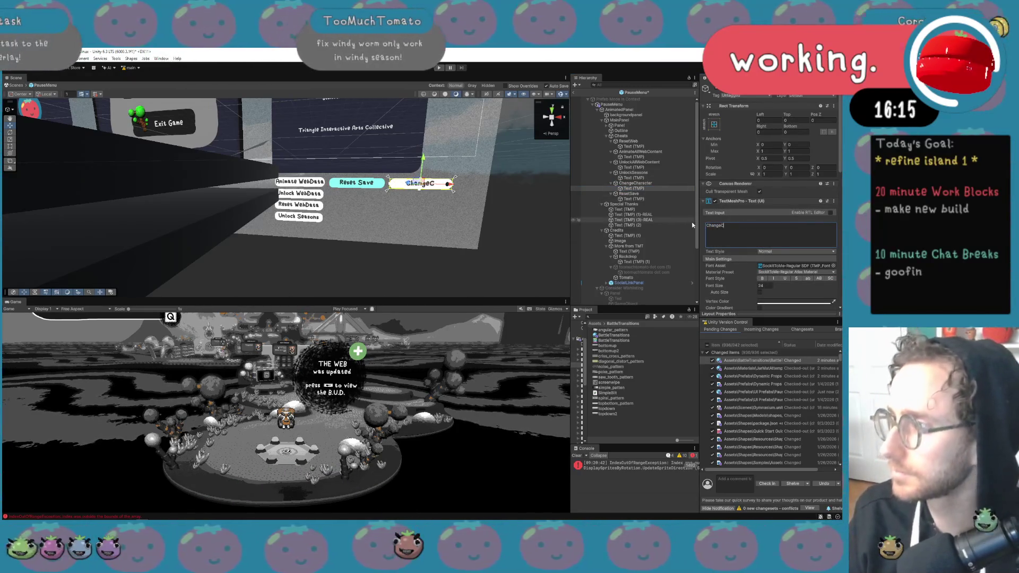
type("harac")
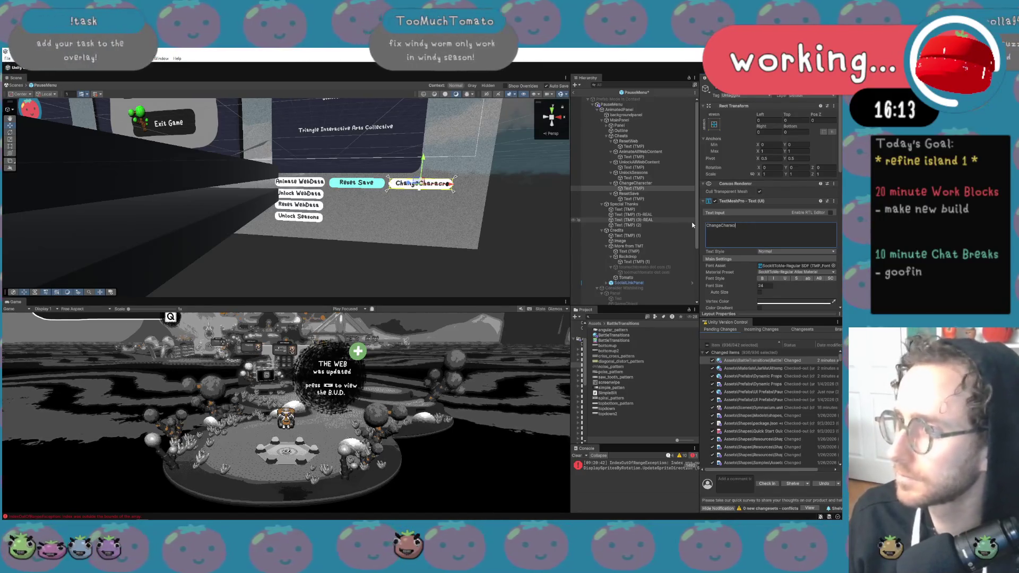
key("BackSpace")
key("BackSpace")
key("BackSpace")
type("cha")
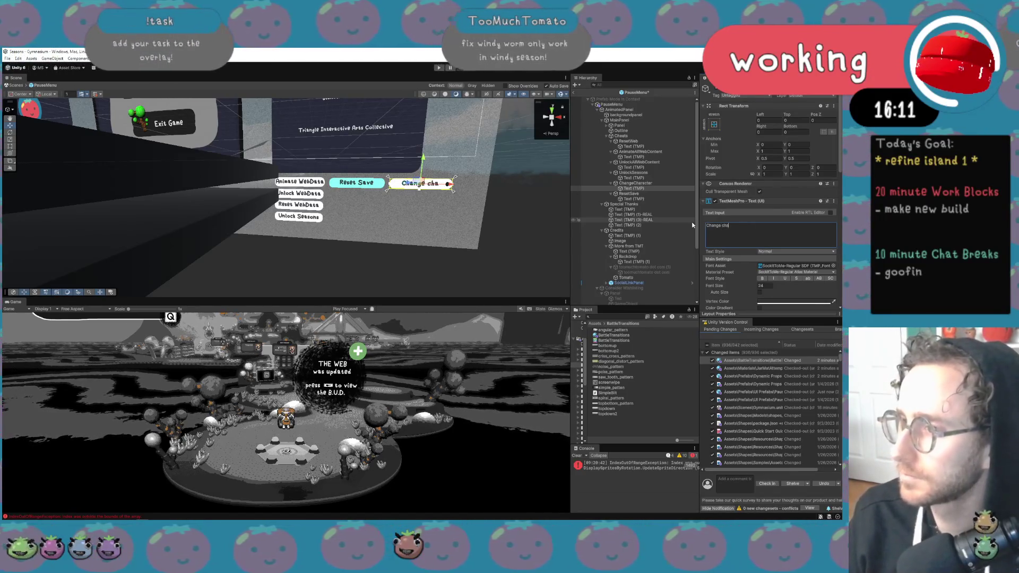
type("racter")
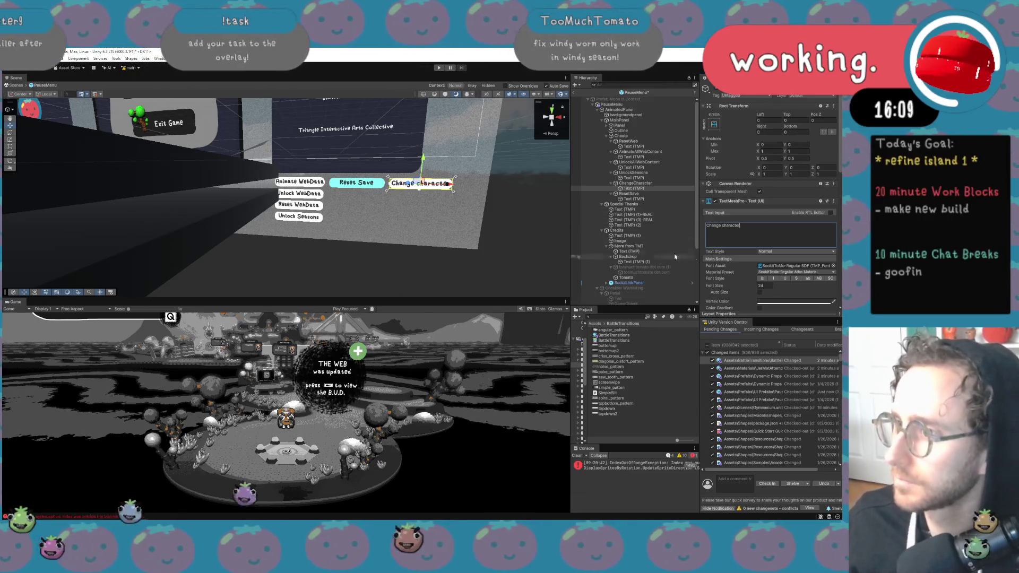
Assign the ChangeCharacter button to the Cheats script's Change Character field
left_click(628, 135)
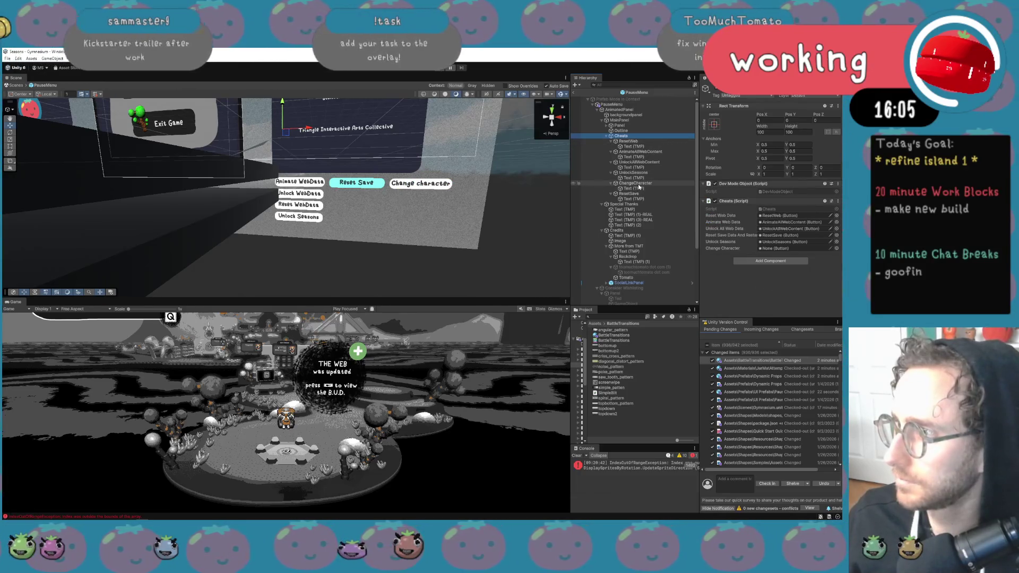
left_click(774, 249)
left_click_drag(774, 252, 775, 249)
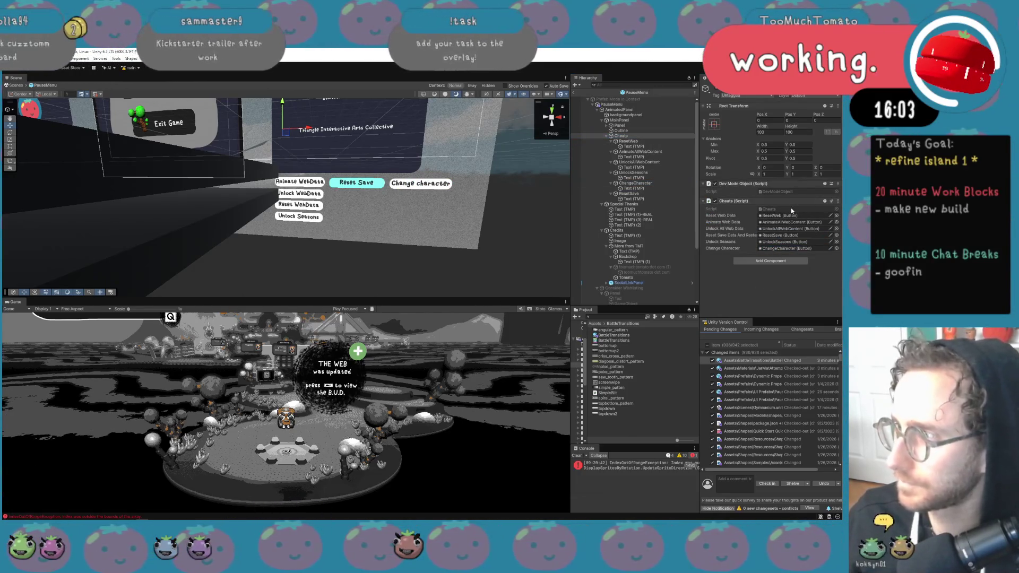
left_click(791, 208)
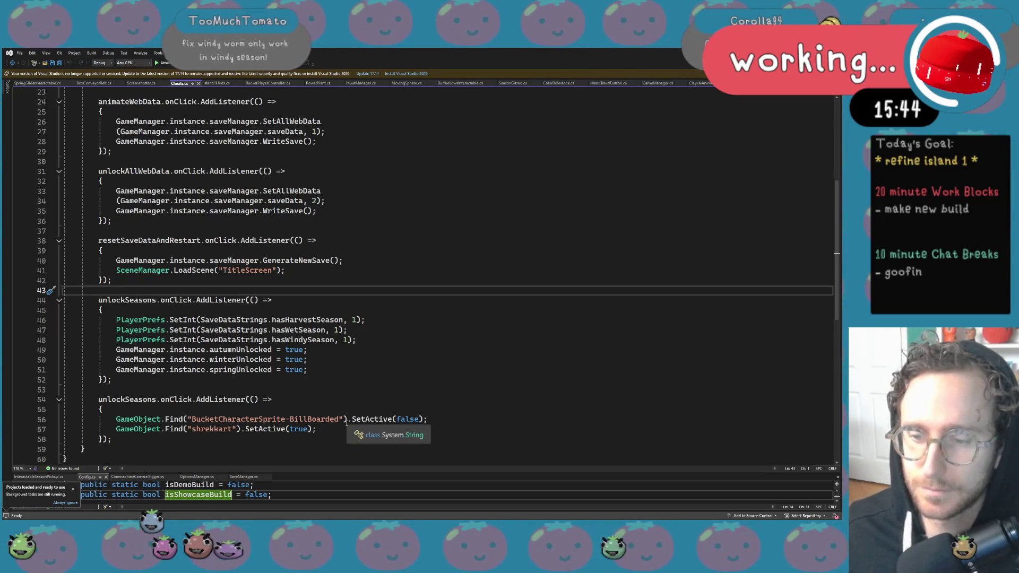
Replace unlockSeasons with changeCharacter on line 54 of Cheats.cs, save, and return to Unity
double_click(127, 400)
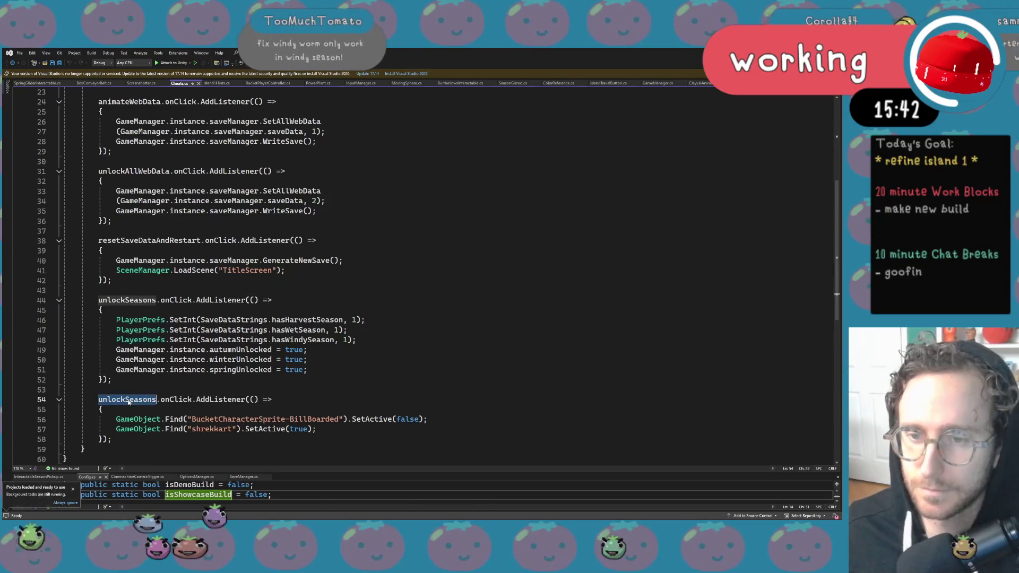
type("ch")
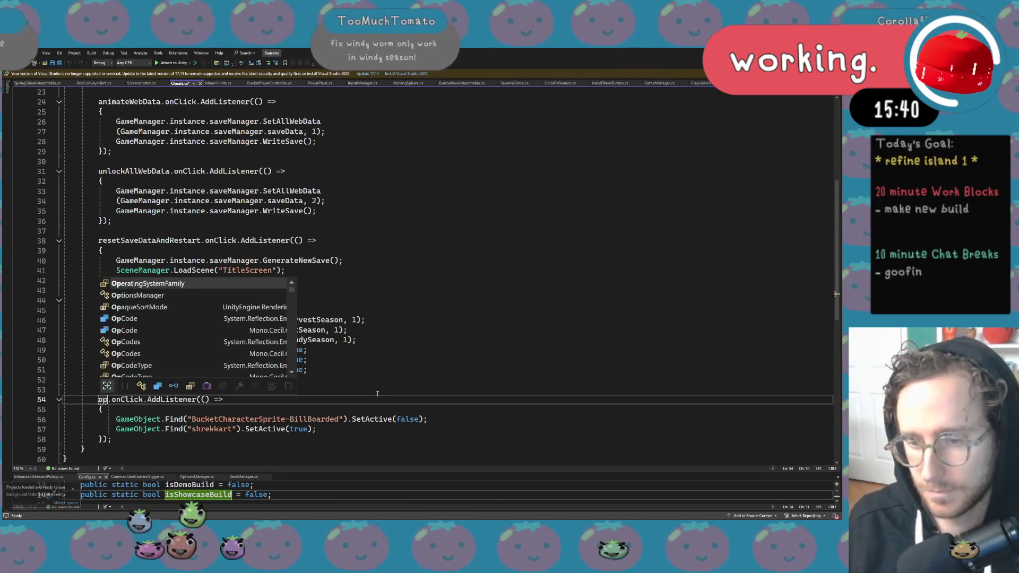
type("aracterse")
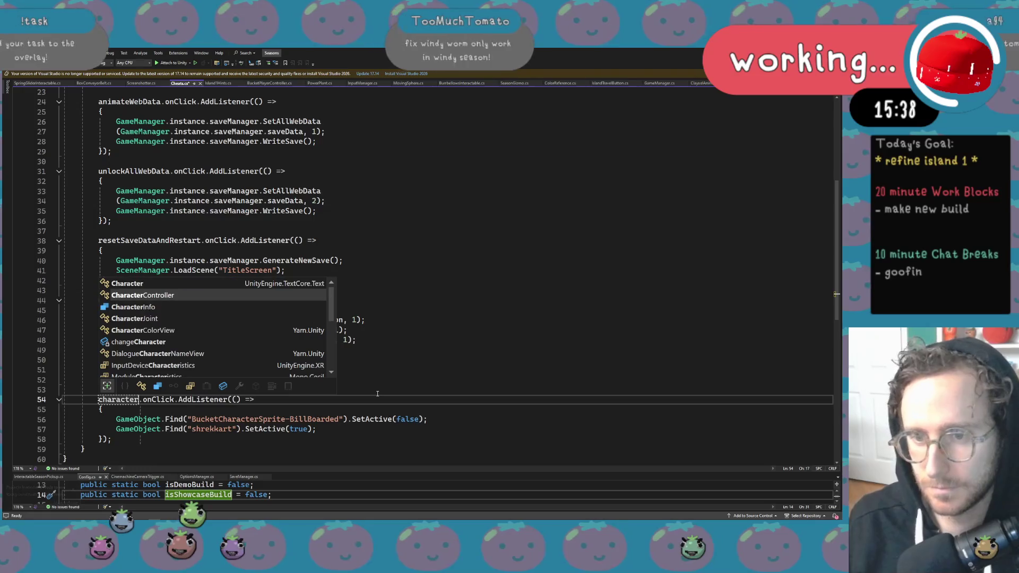
key("BackSpace")
key("BackSpace")
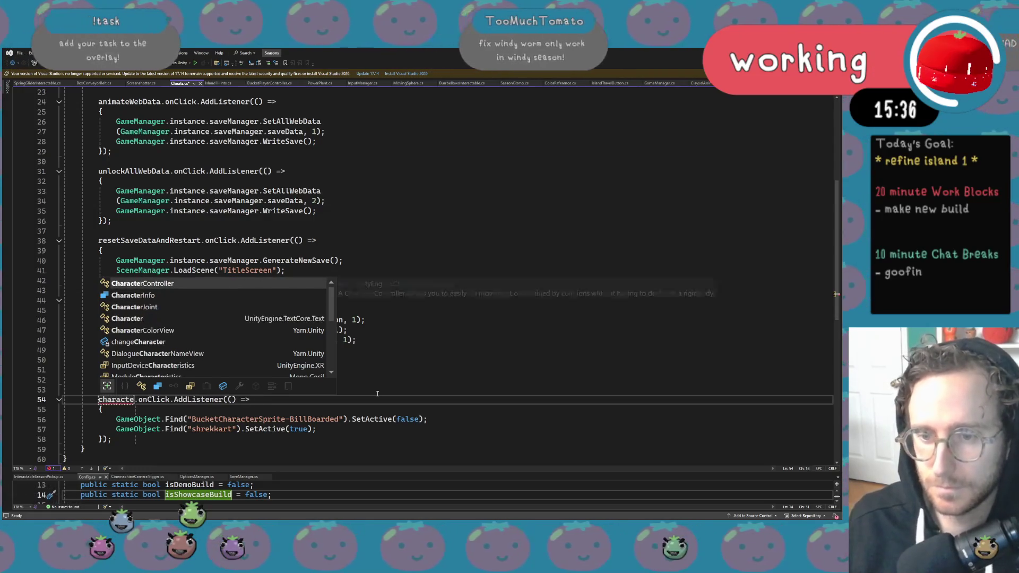
key("ctrl+BackSpace")
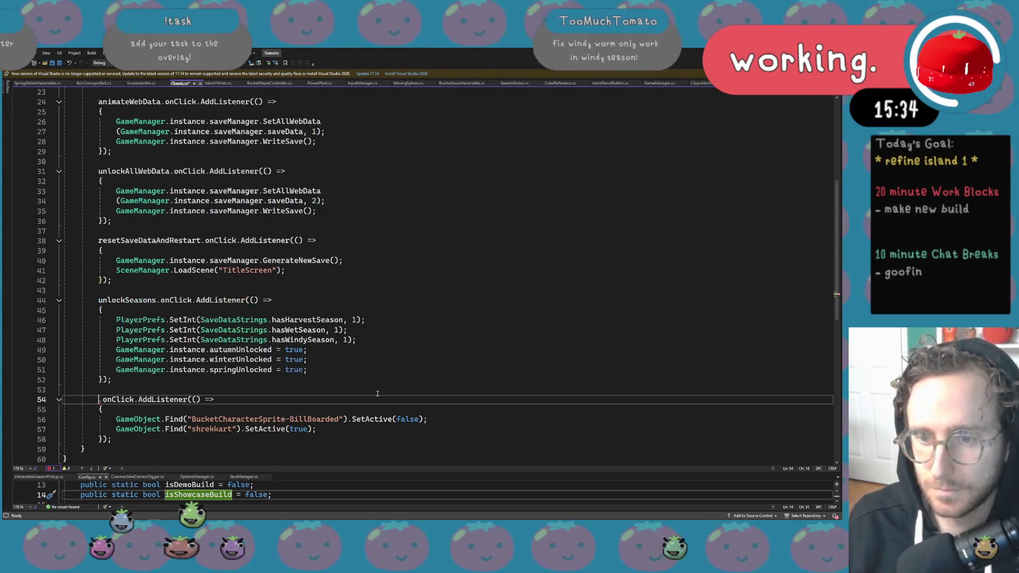
type("change")
key("Tab")
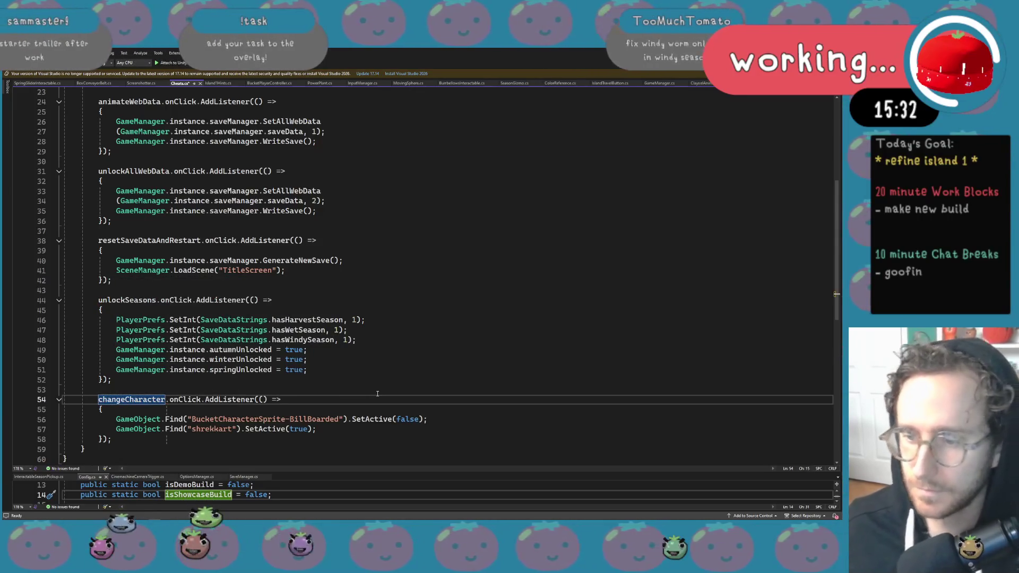
key("ctrl+s")
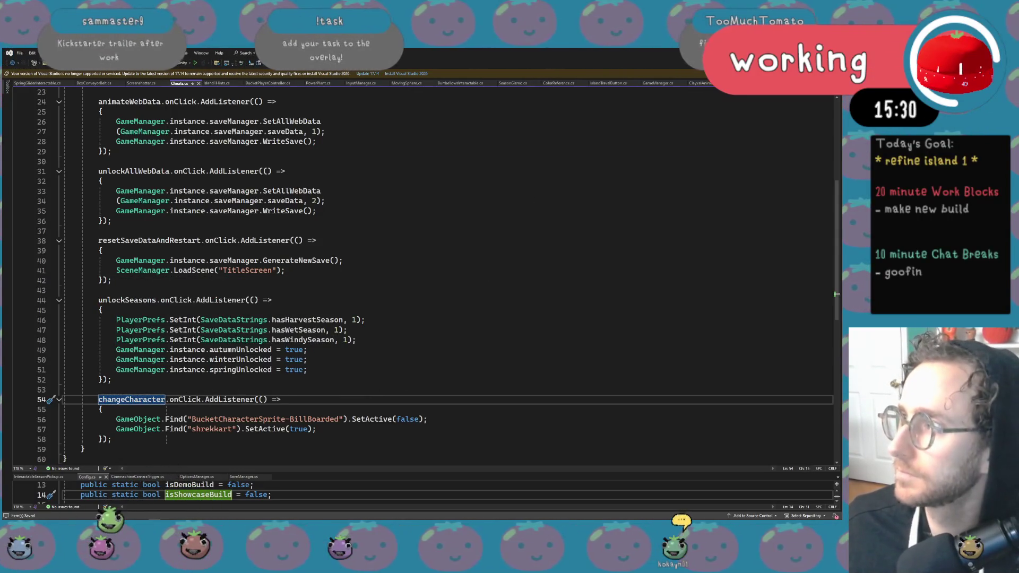
key("alt+Tab")
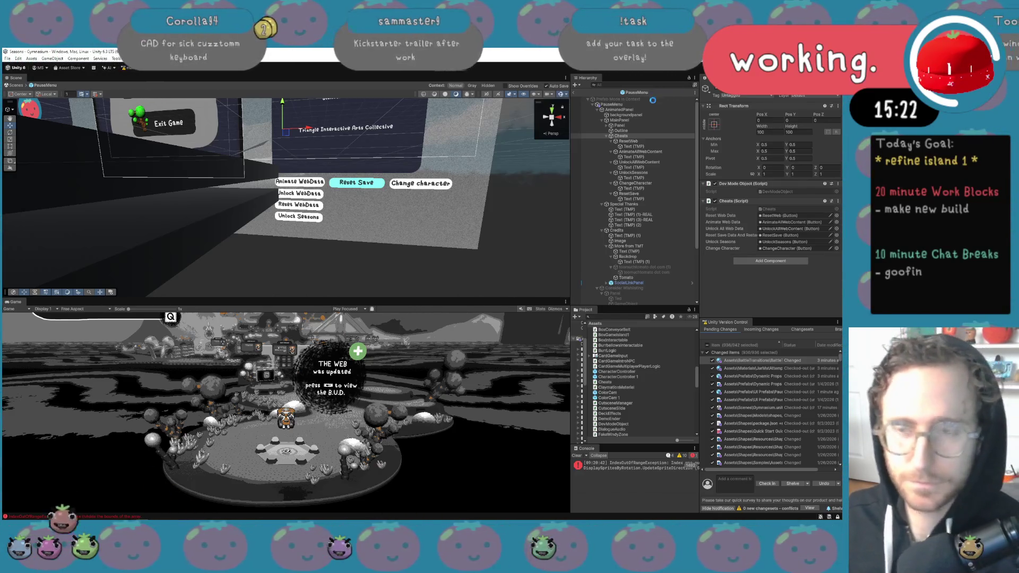
Set the ChangeCharacter button's colour to light green
left_click(421, 183)
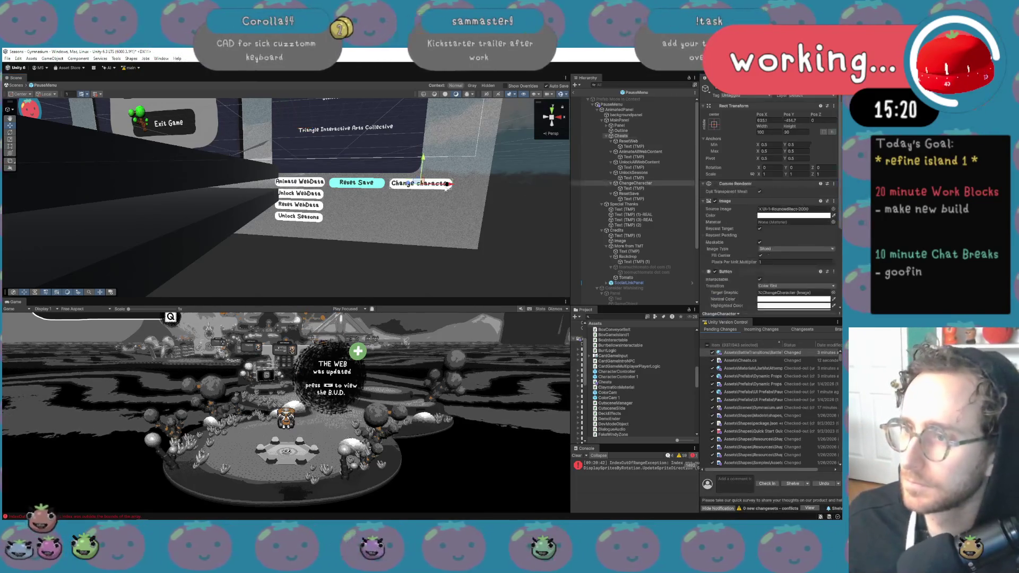
left_click(760, 215)
left_click(784, 239)
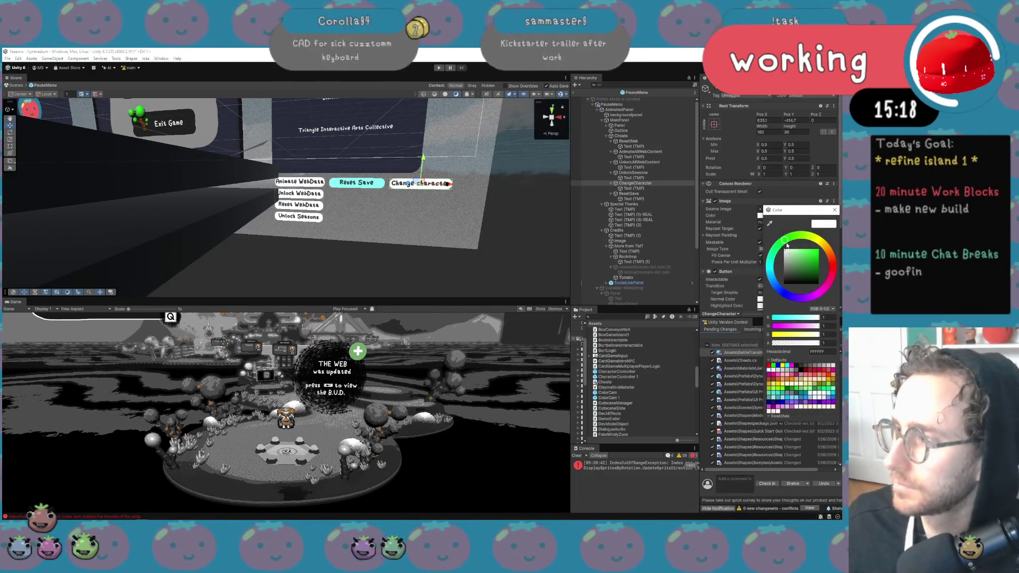
left_click(798, 249)
left_click(413, 241)
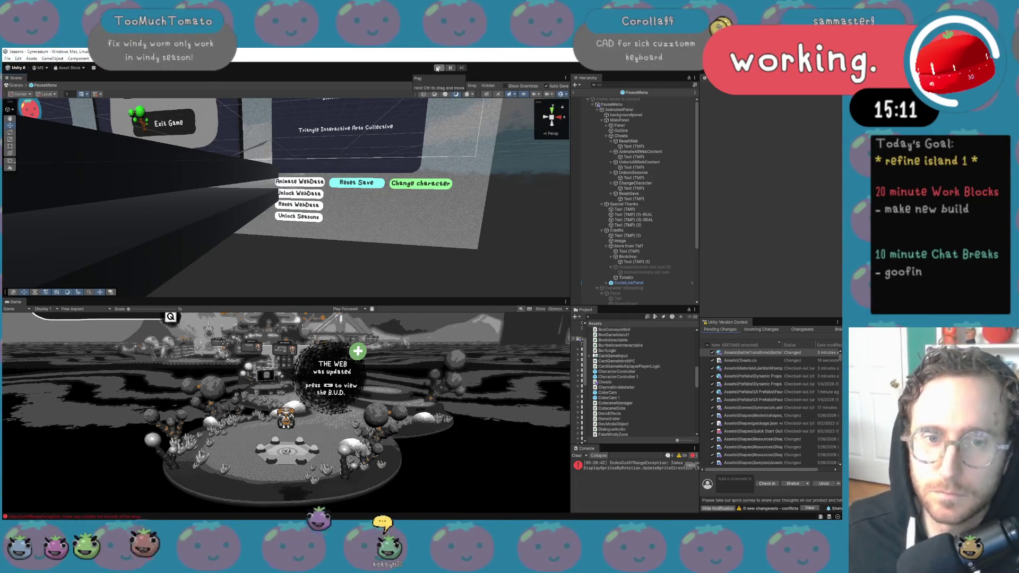
Read the full stack trace of the console error
left_click(645, 272)
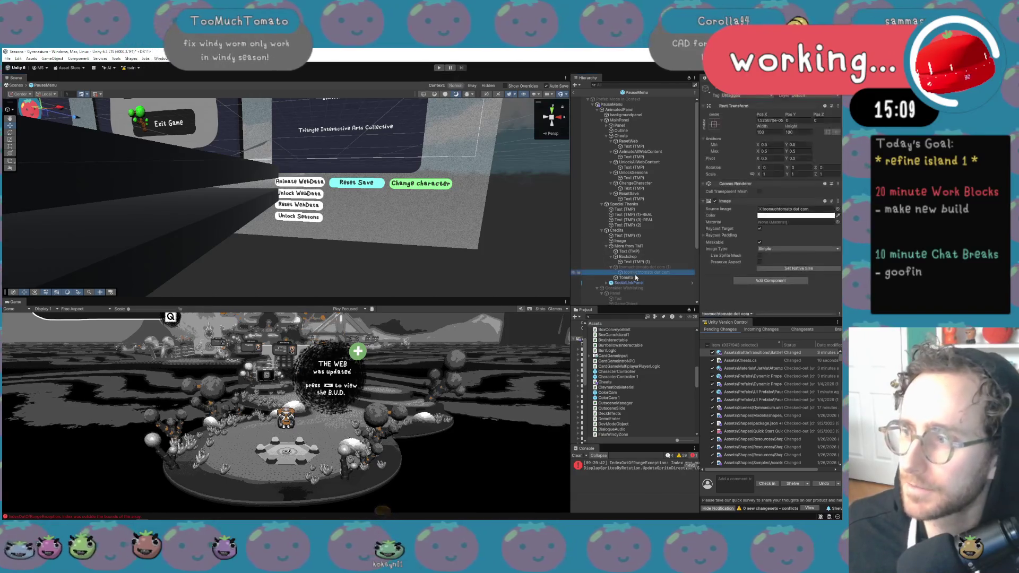
left_click(637, 465)
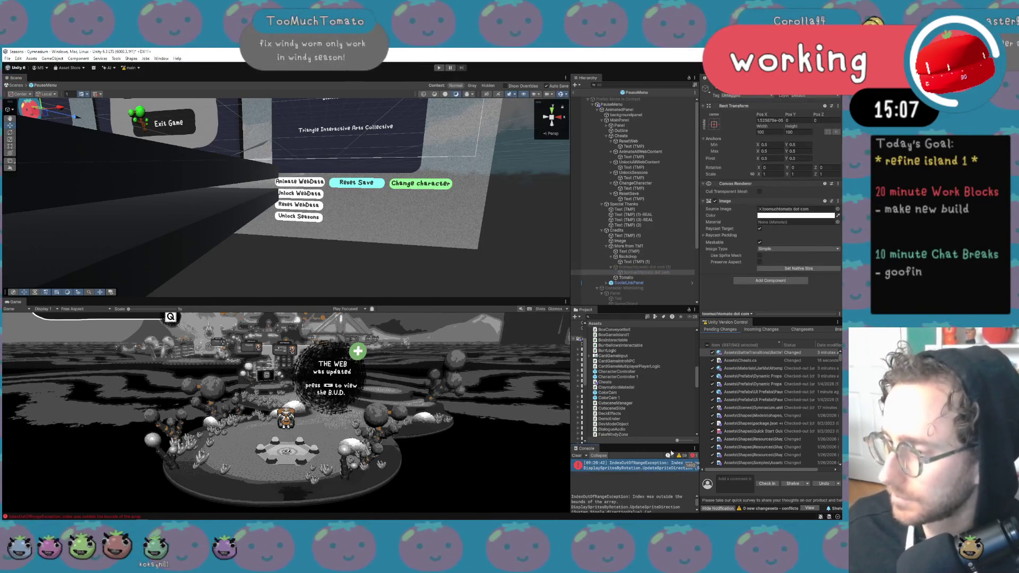
left_click_drag(700, 441, 706, 441)
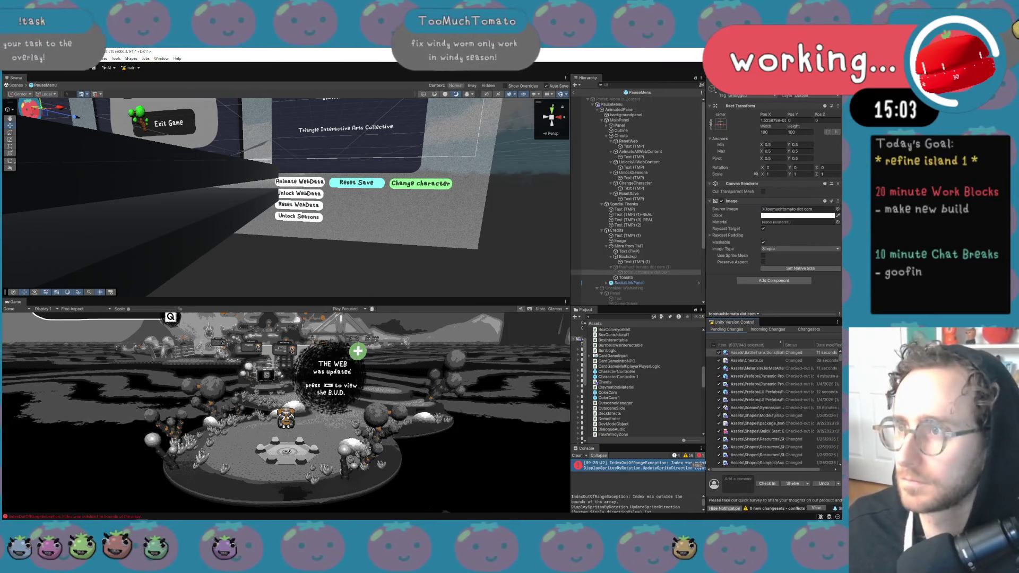
left_click(439, 67)
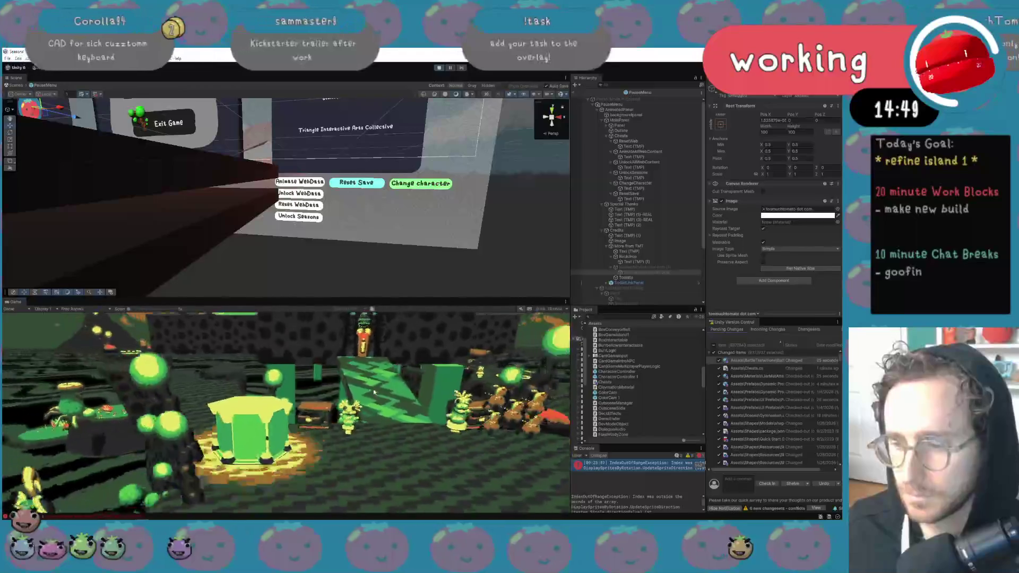
key("Escape")
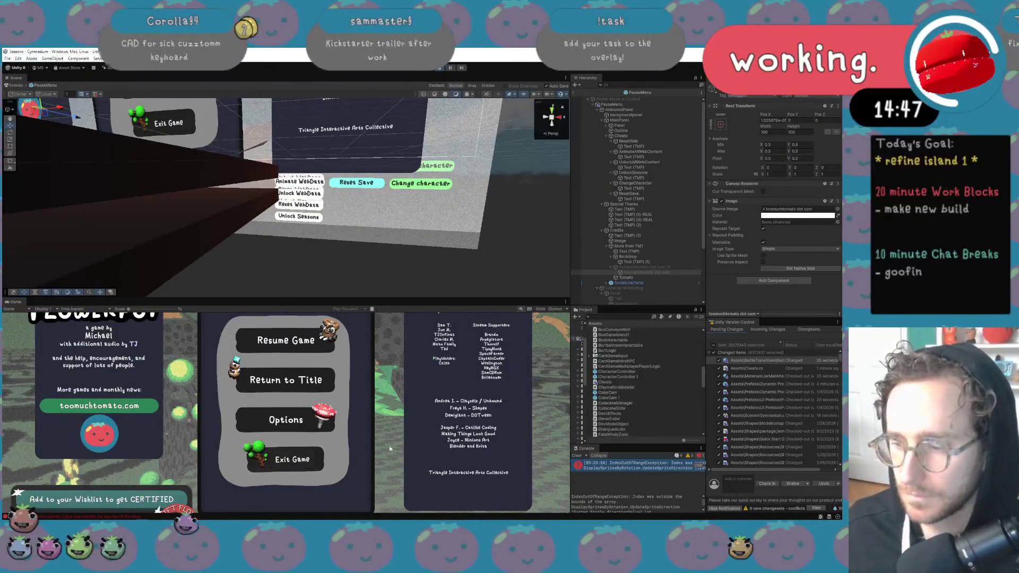
left_click(567, 302)
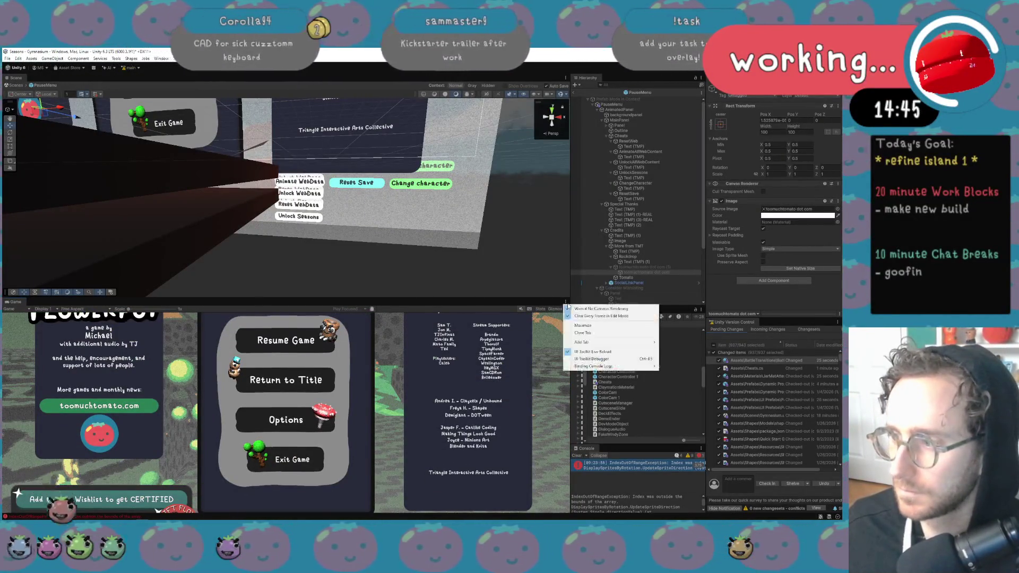
left_click(589, 316)
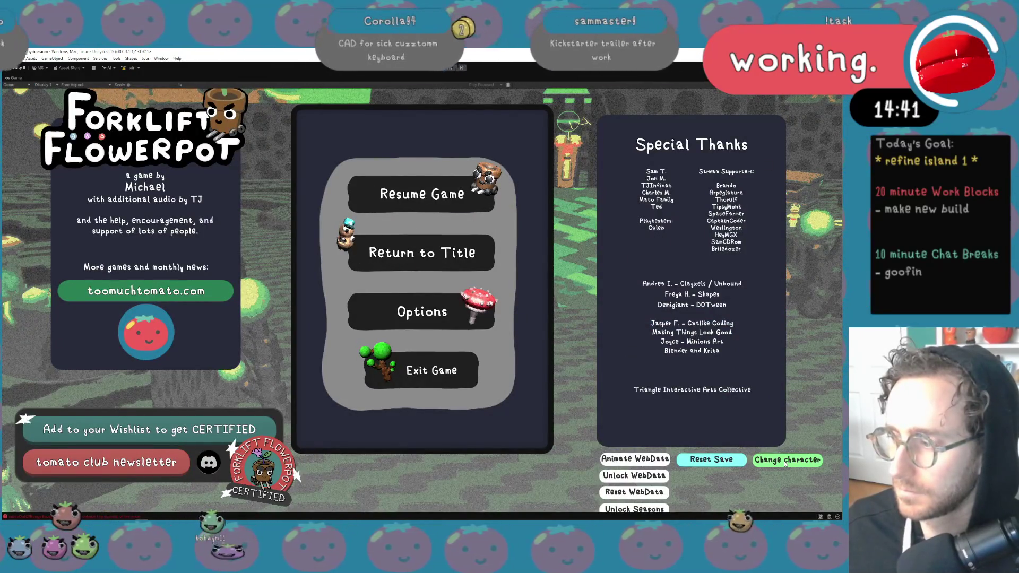
left_click(785, 463)
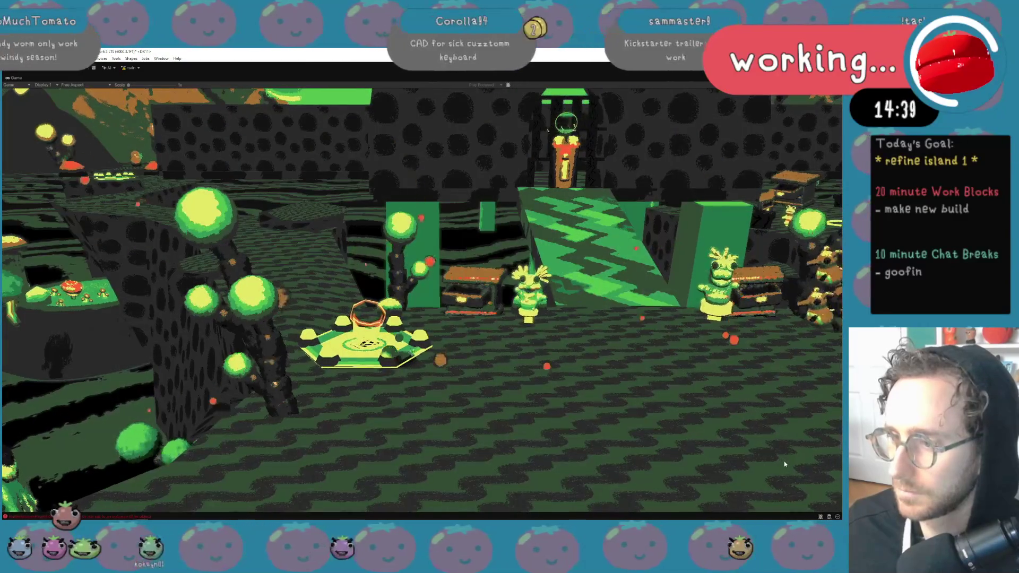
key("Escape")
left_click(438, 68)
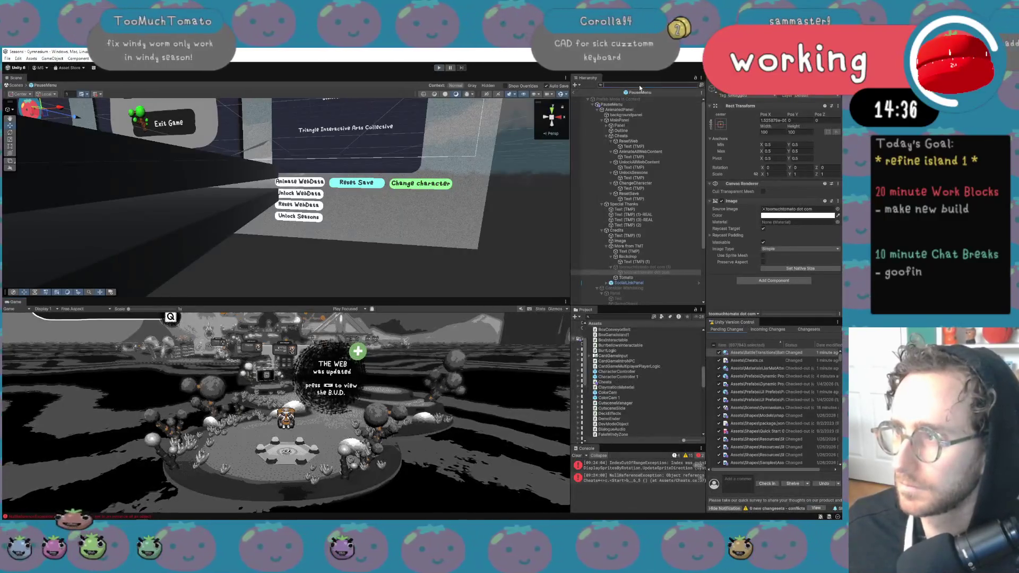
left_click(640, 86)
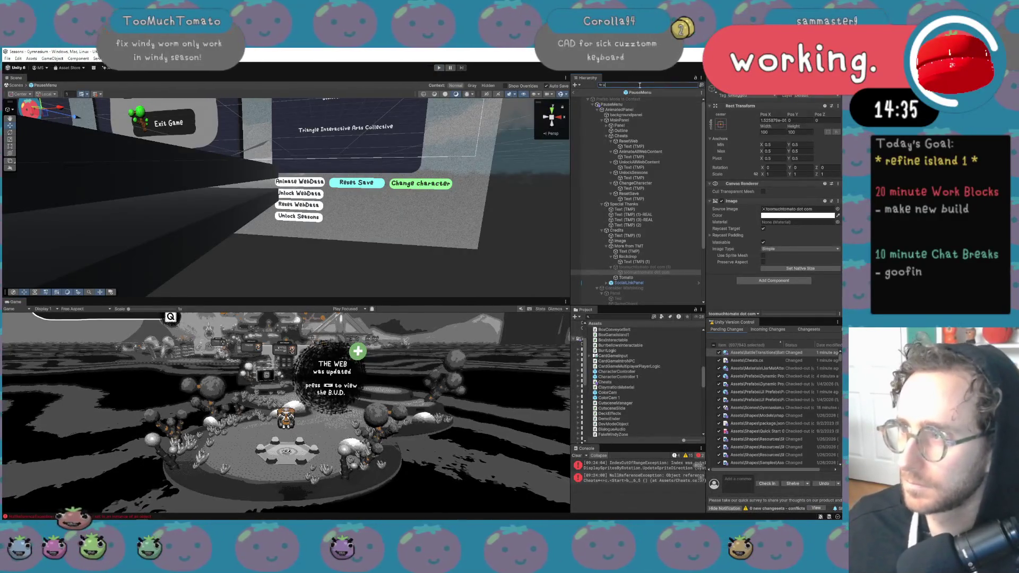
Clear the Hierarchy search and exit Prefab Mode back to the main scene
type("age")
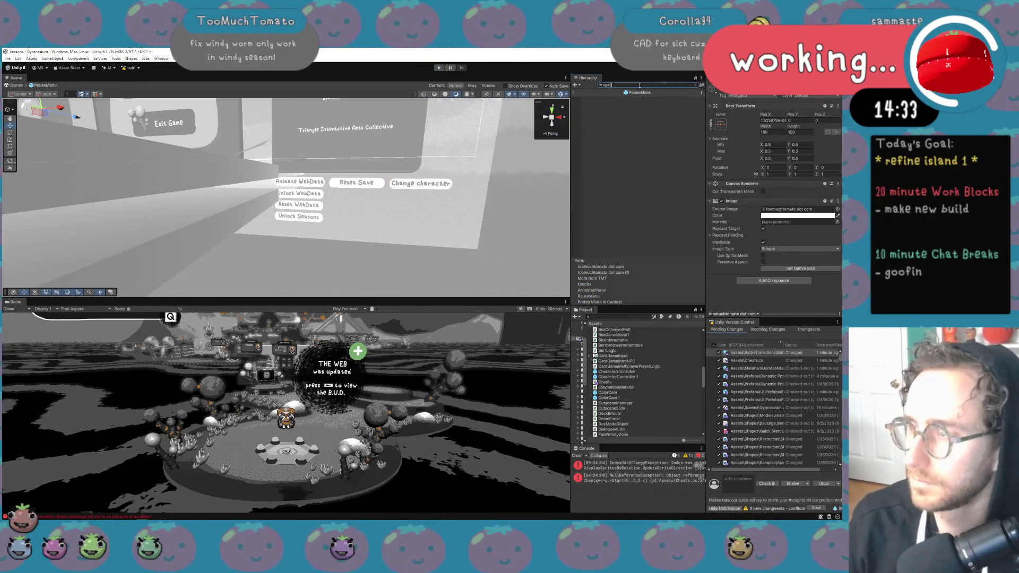
key("BackSpace")
key("BackSpace")
key("BackSpace")
type("wish")
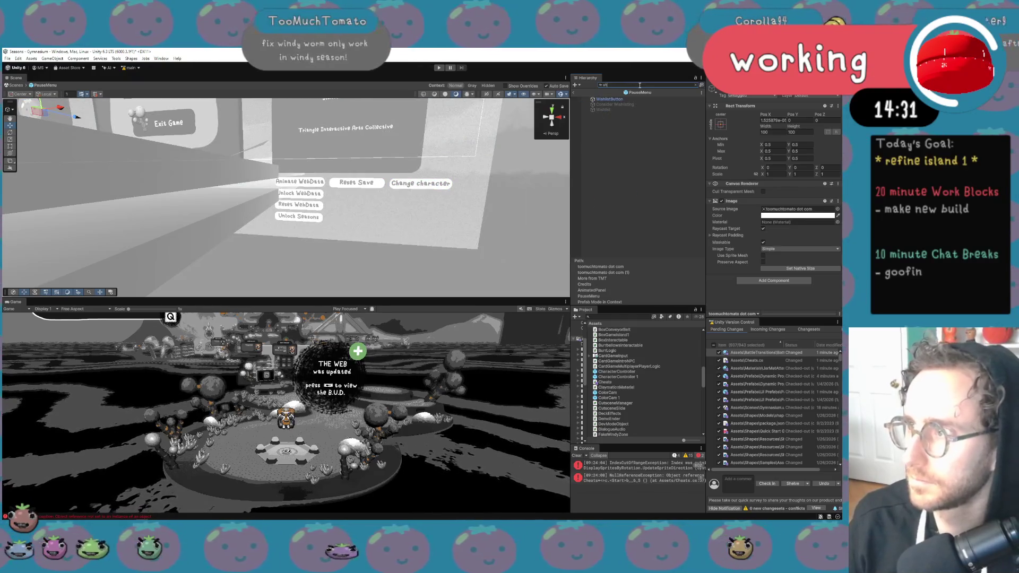
key("BackSpace")
key("BackSpace")
key("BackSpace")
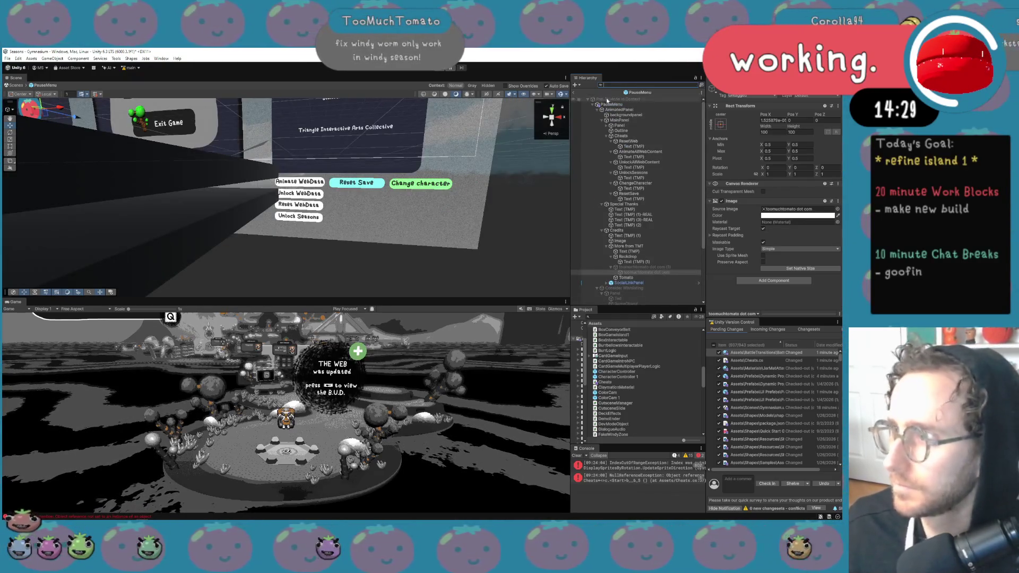
key("Escape")
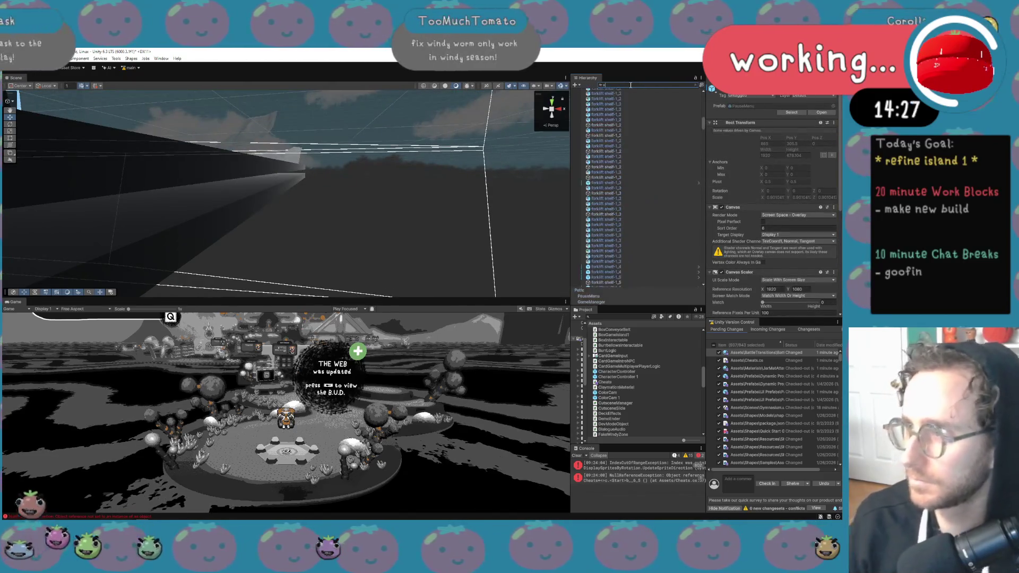
Find shrekkart through the Hierarchy search and deactivate it
type("she")
key("BackSpace")
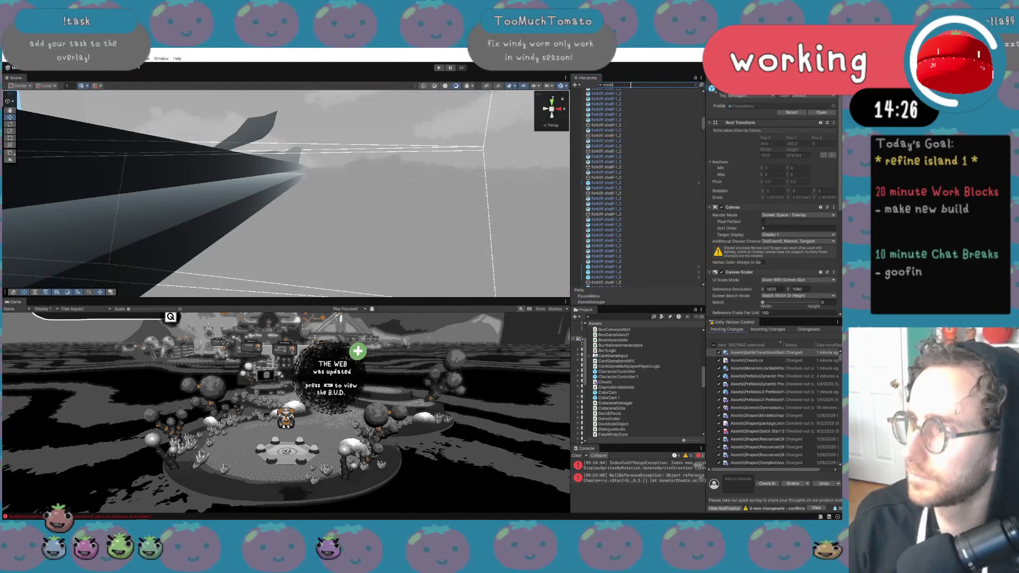
type("rekk")
left_click(622, 97)
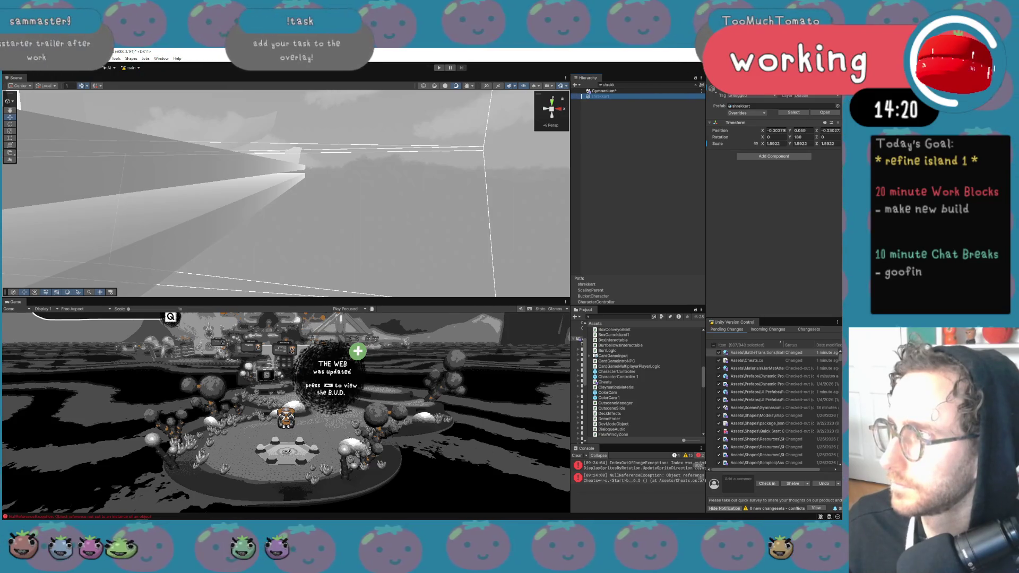
right_click(645, 98)
left_click(623, 125)
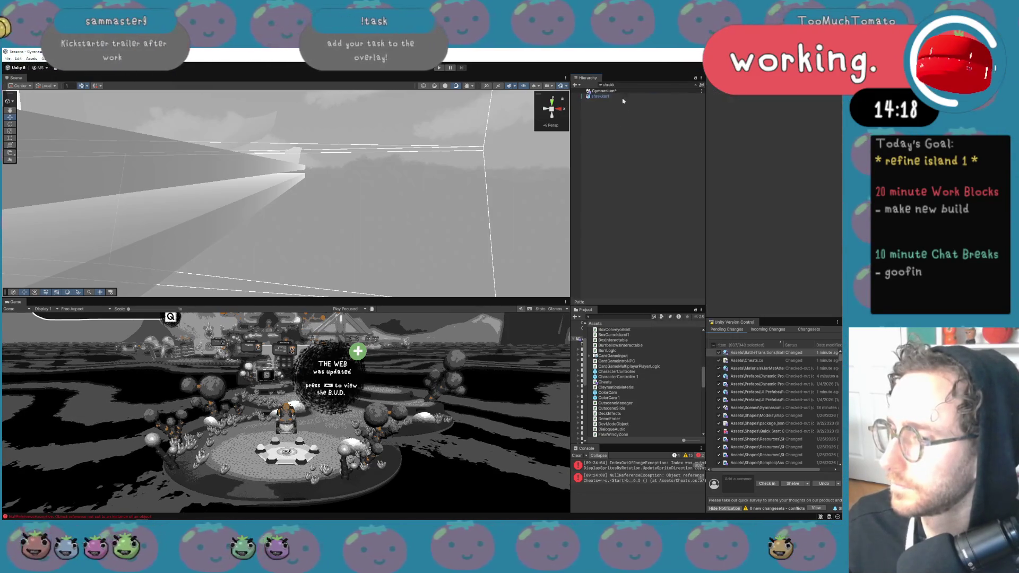
left_click(698, 86)
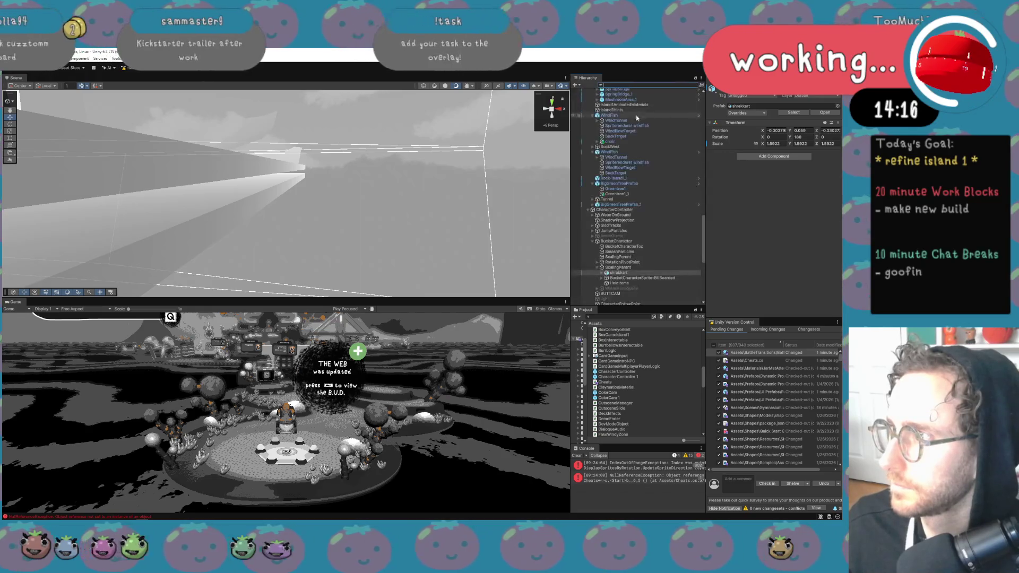
left_click(603, 273)
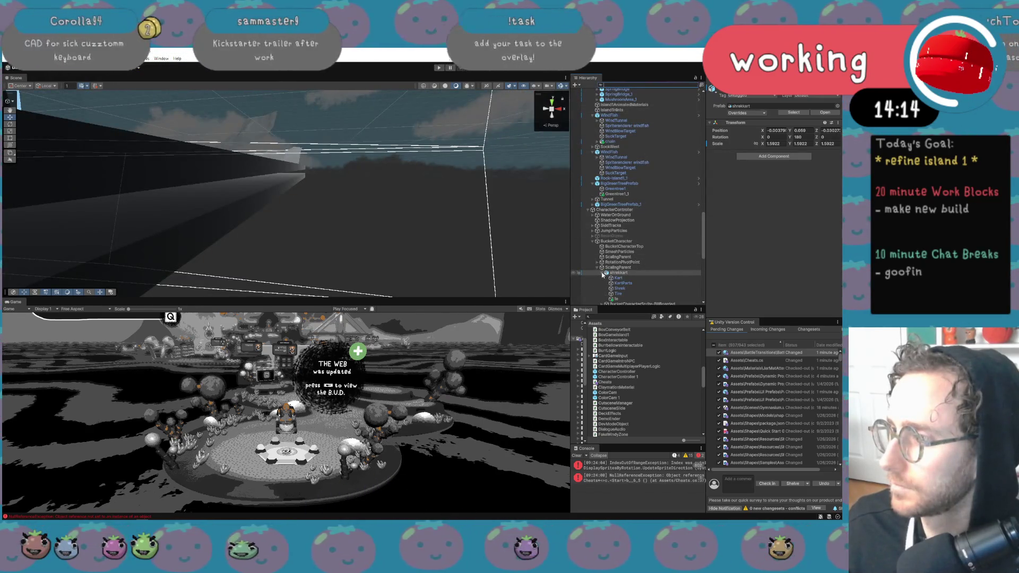
left_click(602, 273)
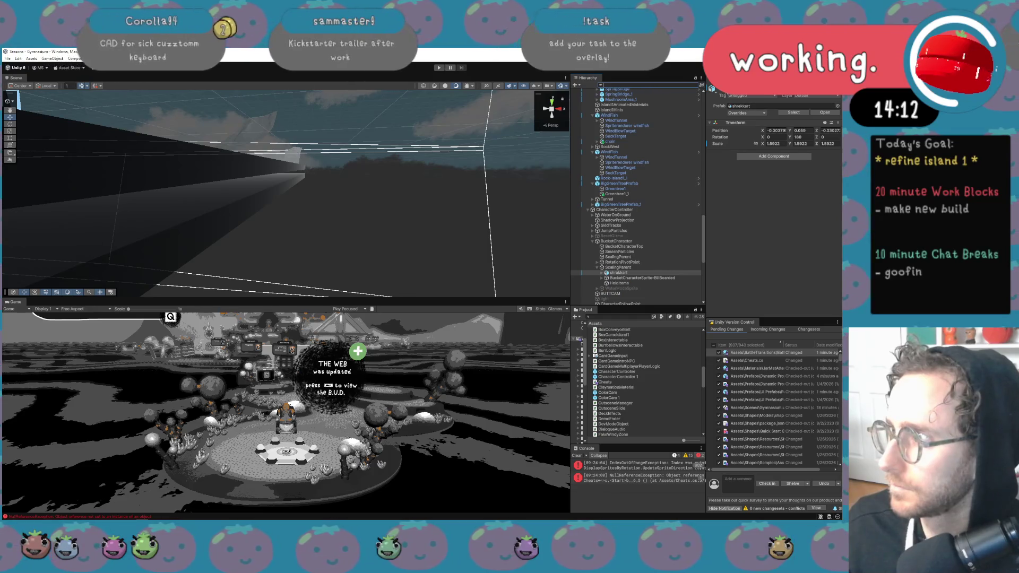
key("alt+shift+a")
Select the BucketCharacter prefab root and return to Cheats.cs in Visual Studio
left_click(640, 278)
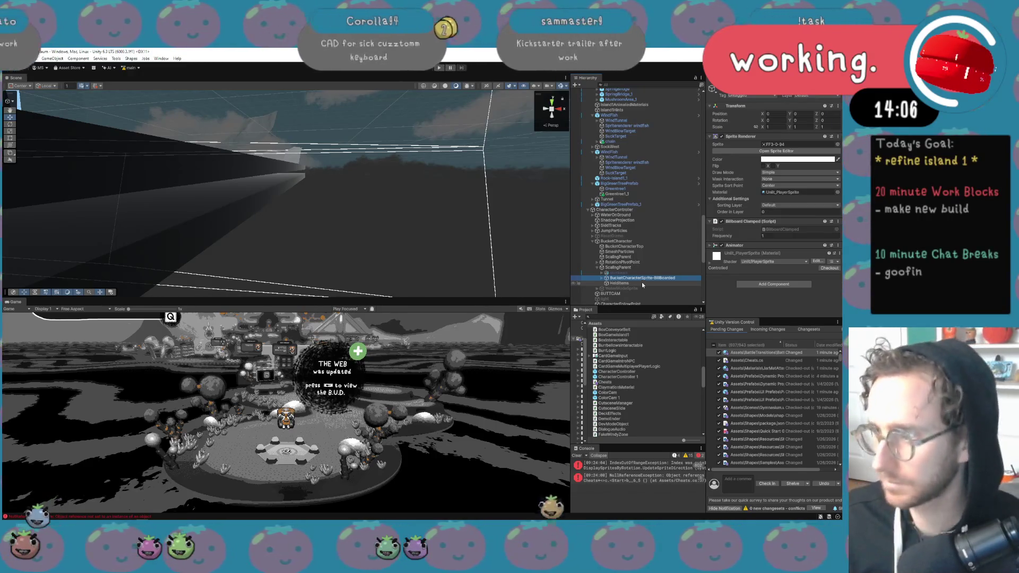
right_click(620, 273)
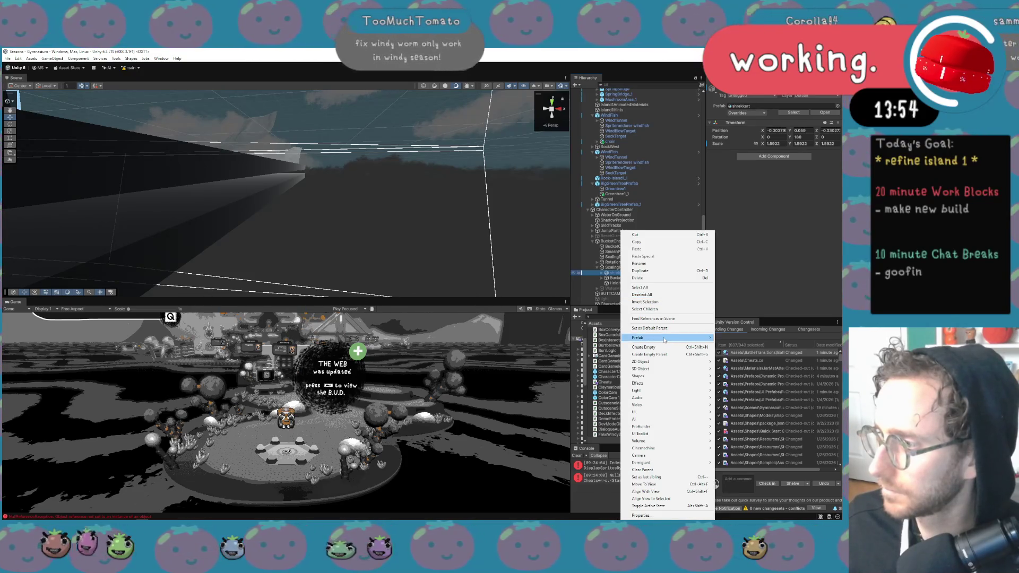
mouse_move(689, 339)
left_click(735, 355)
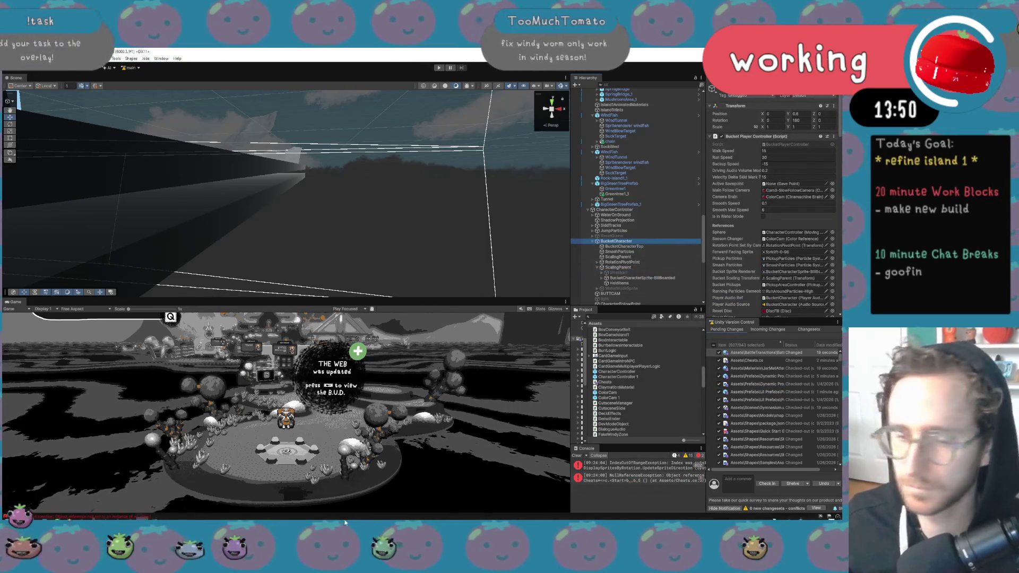
left_click(157, 520)
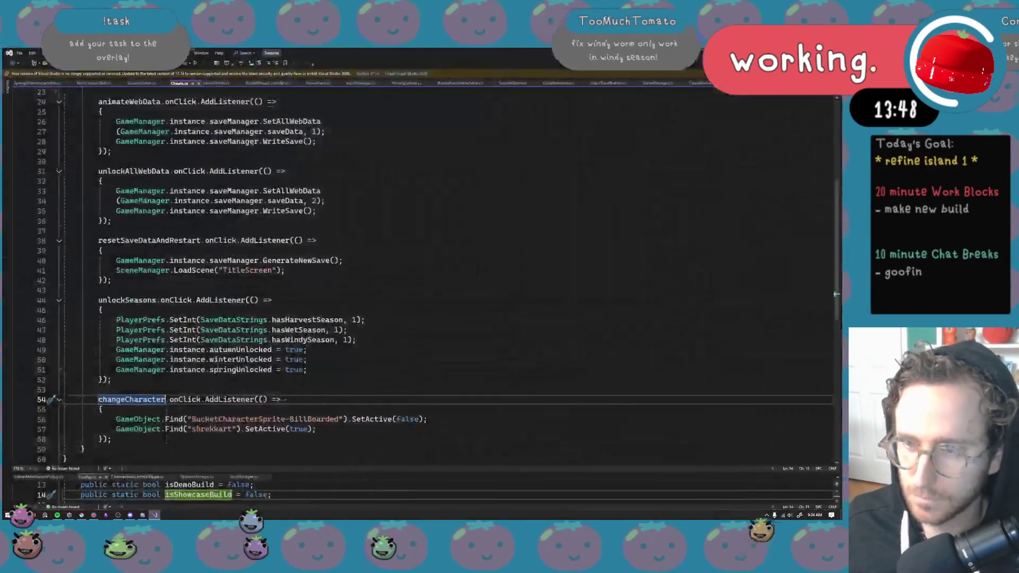
Check the changeCharacter listener's two GameObject.Find calls, then switch back to Unity
scroll(291, 397, "down", 1)
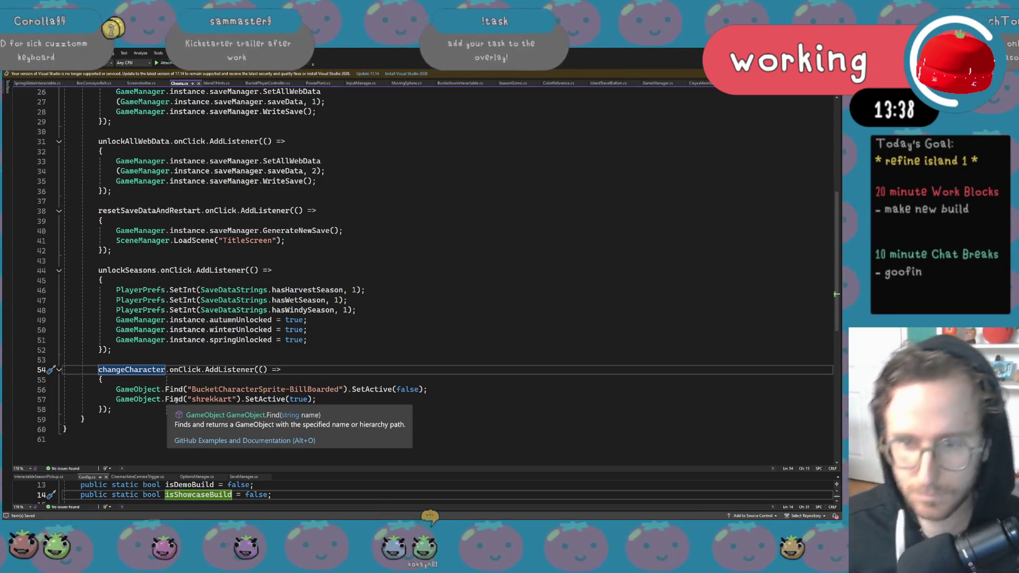
left_click(176, 400)
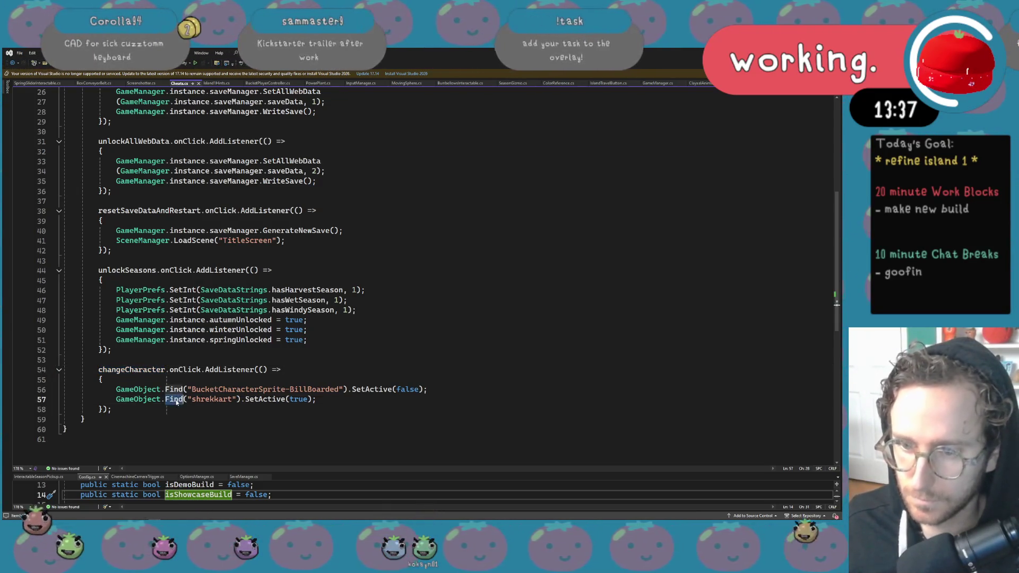
right_click(177, 401)
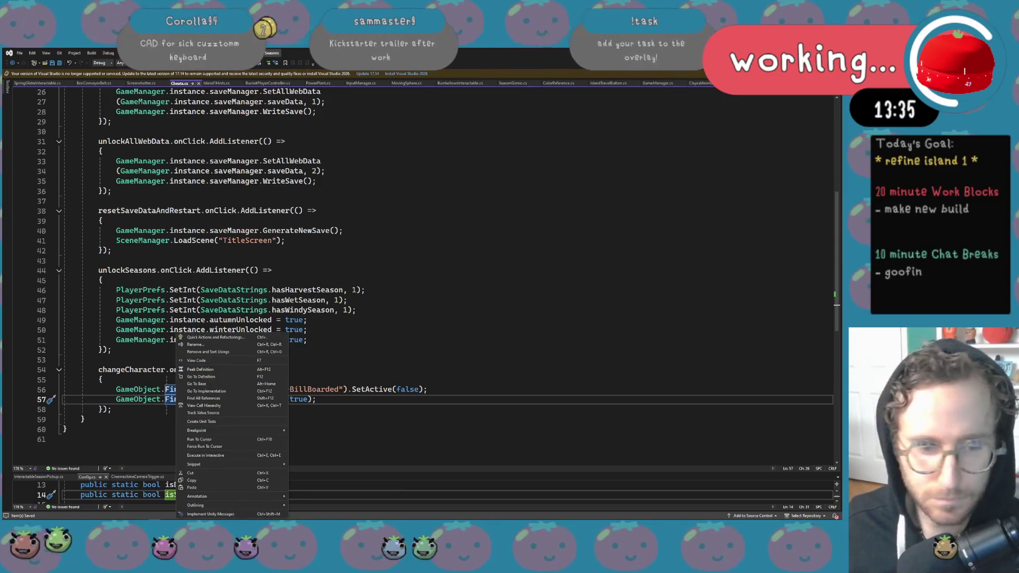
key("Escape")
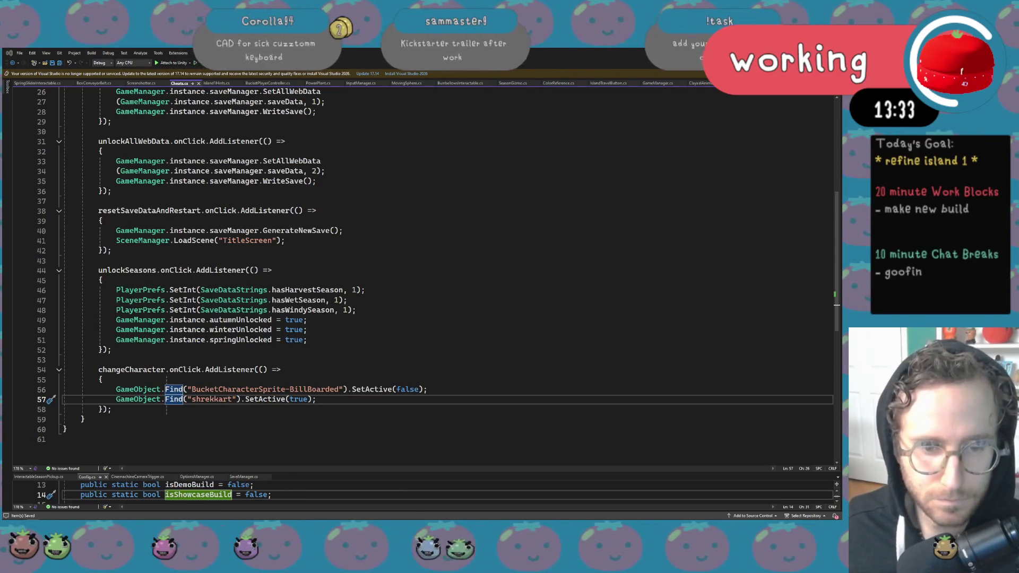
left_click(133, 370)
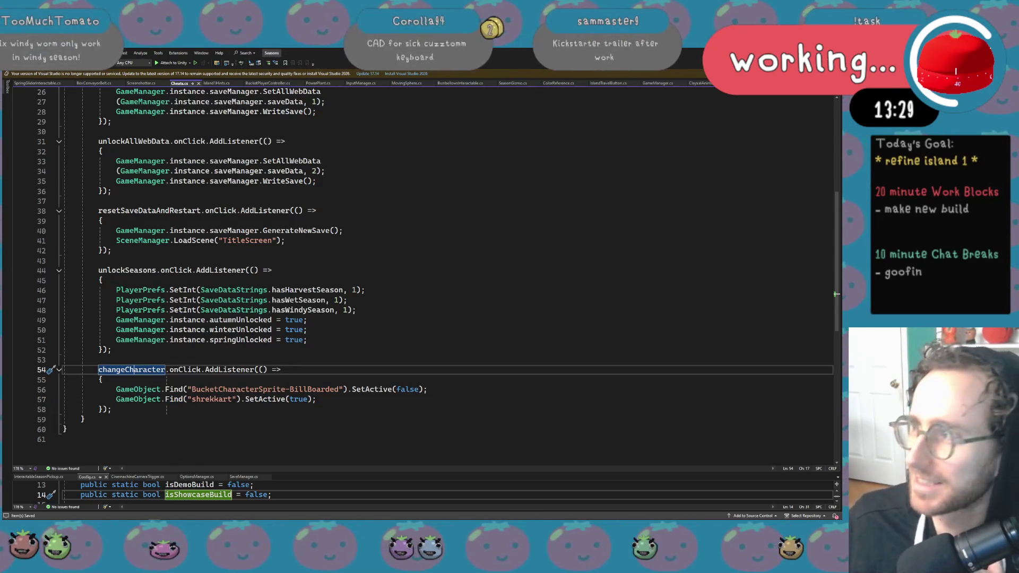
key("alt+Tab")
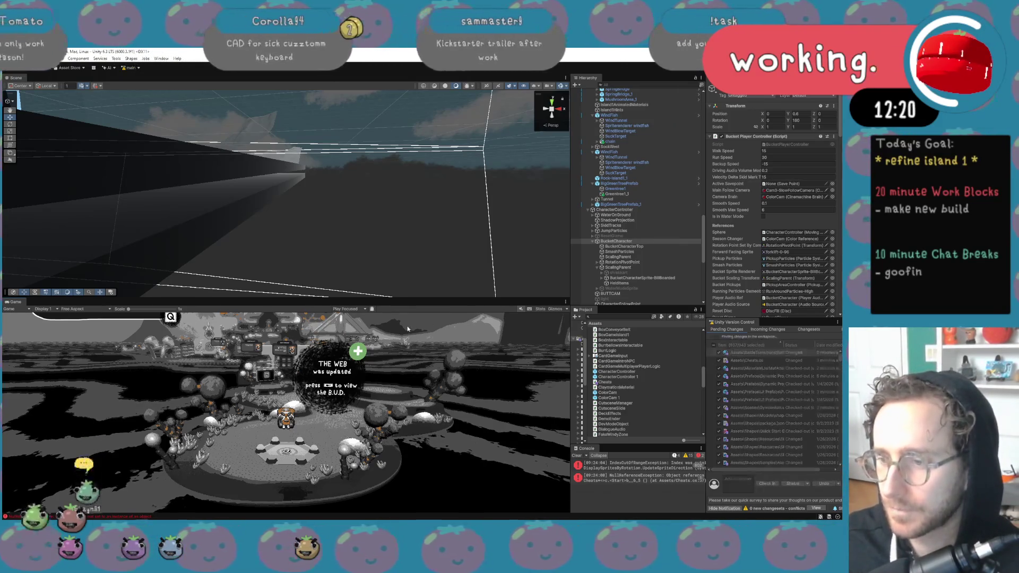
Start Play mode and drag the Scene/Game splitter up to enlarge the Game view
mouse_move(400, 299)
left_mouse_down()
mouse_move(400, 183)
mouse_move(358, 342)
left_mouse_up()
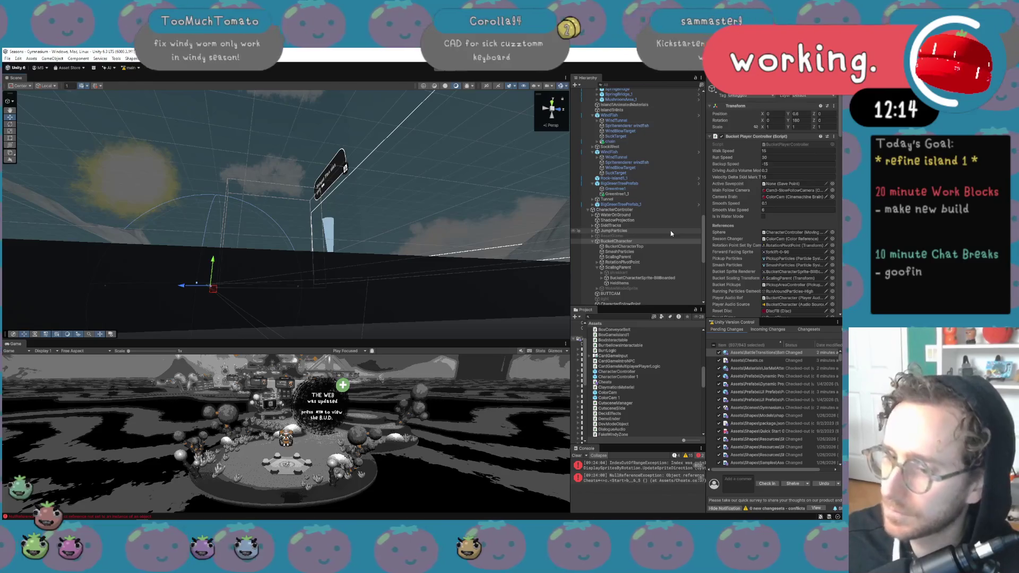
left_click(439, 68)
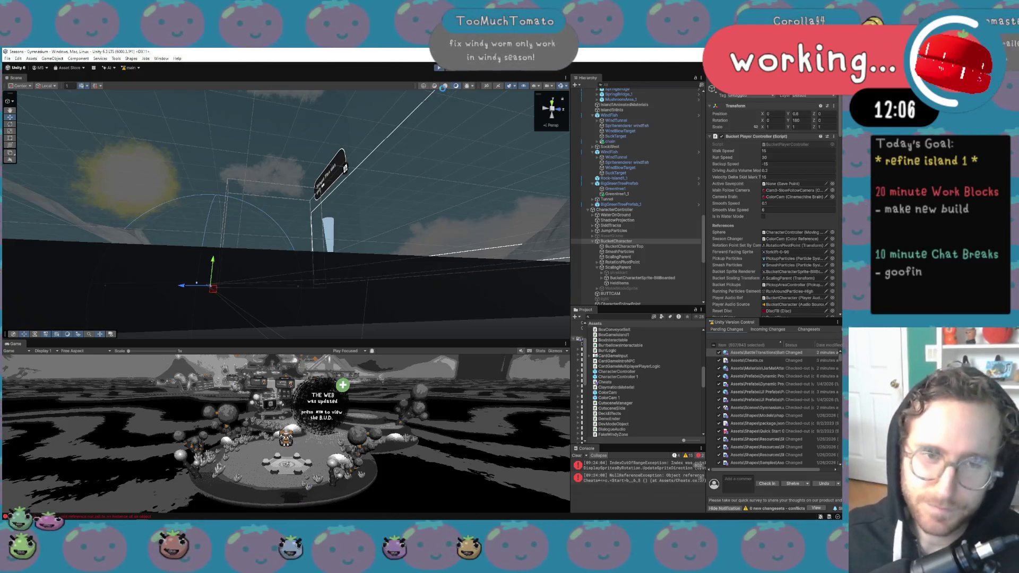
left_click_drag(444, 340, 445, 197)
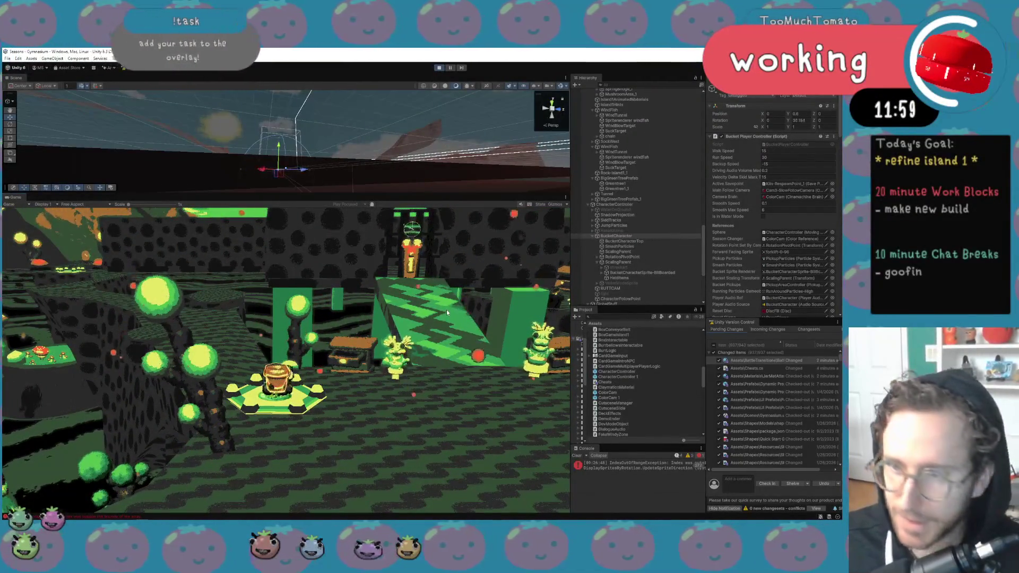
Drive the bucket character around the arena with WASD
key("a")
key("d")
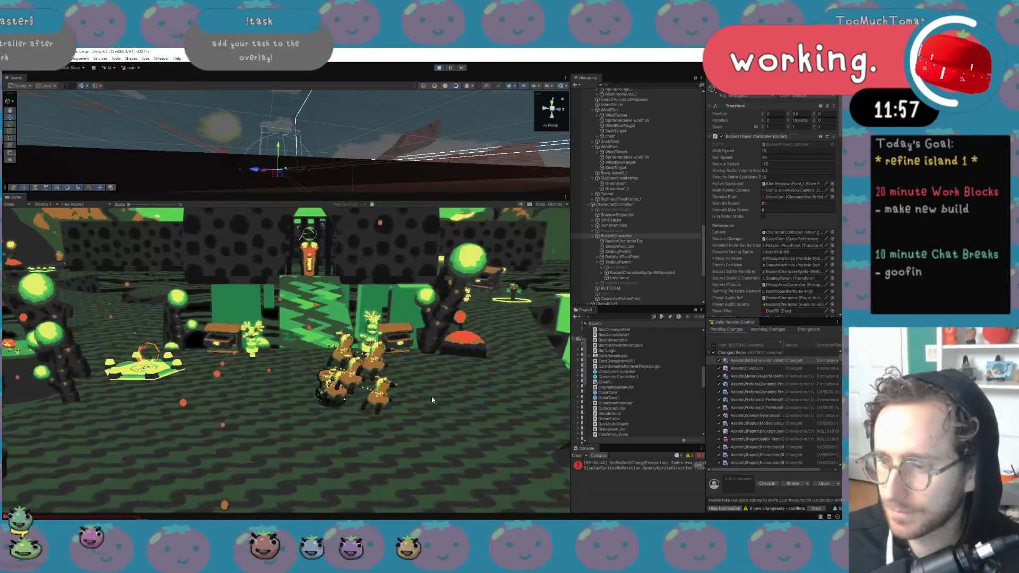
key("a")
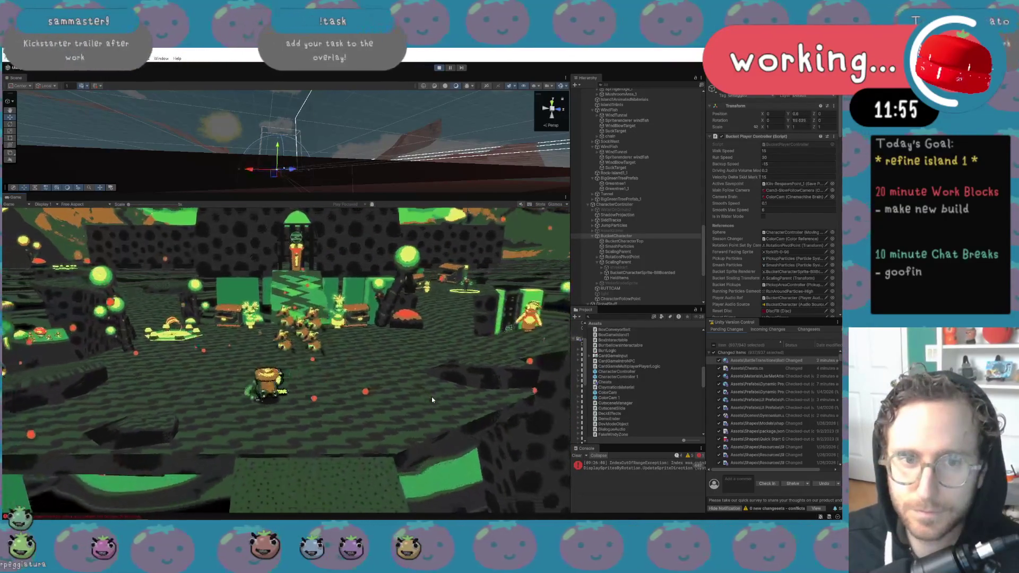
key("d")
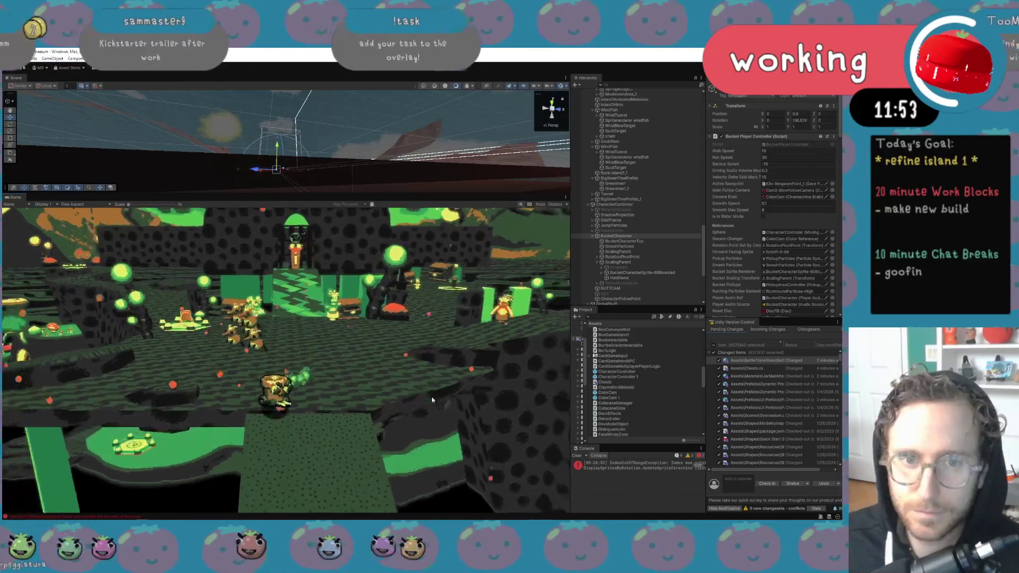
key("a")
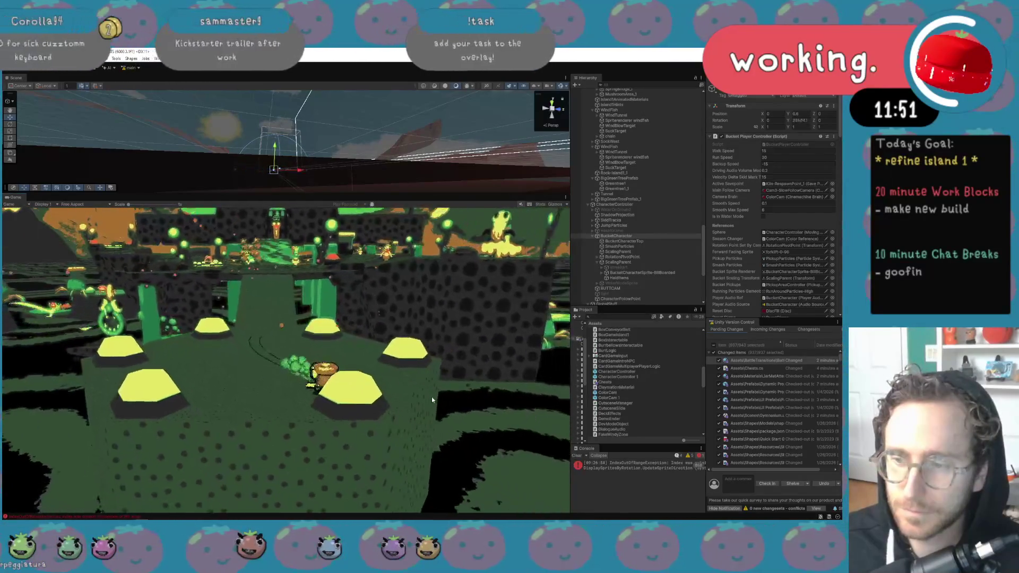
key("w")
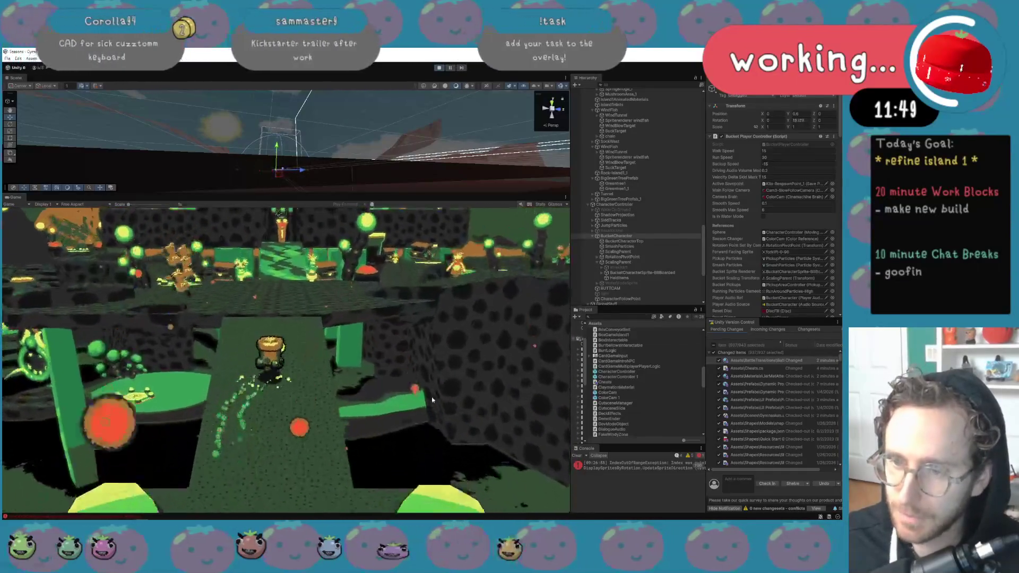
key("d")
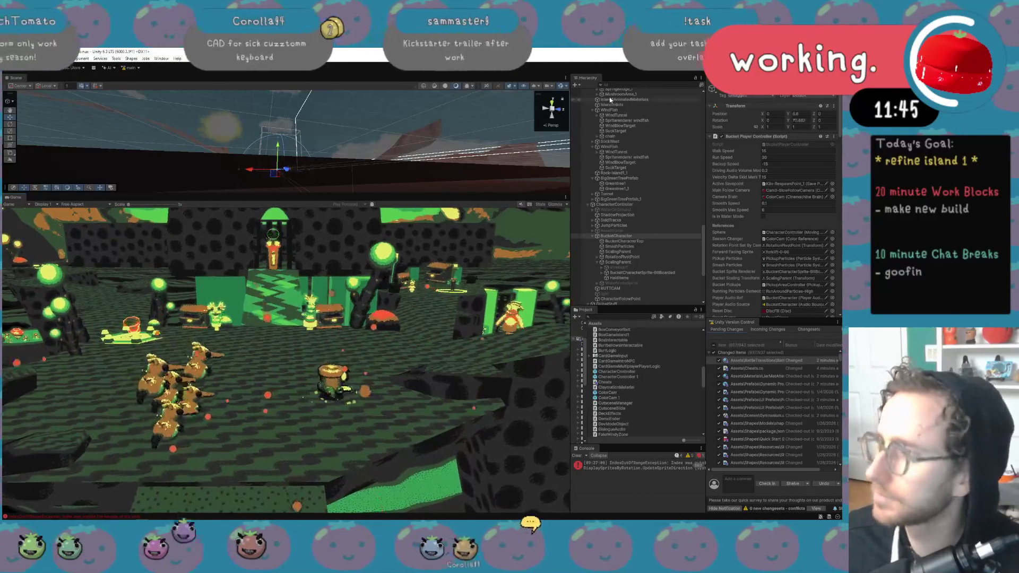
Set the CharacterController's Fall Velocity to 0.05 while the game runs
left_click(624, 241)
left_click(617, 236)
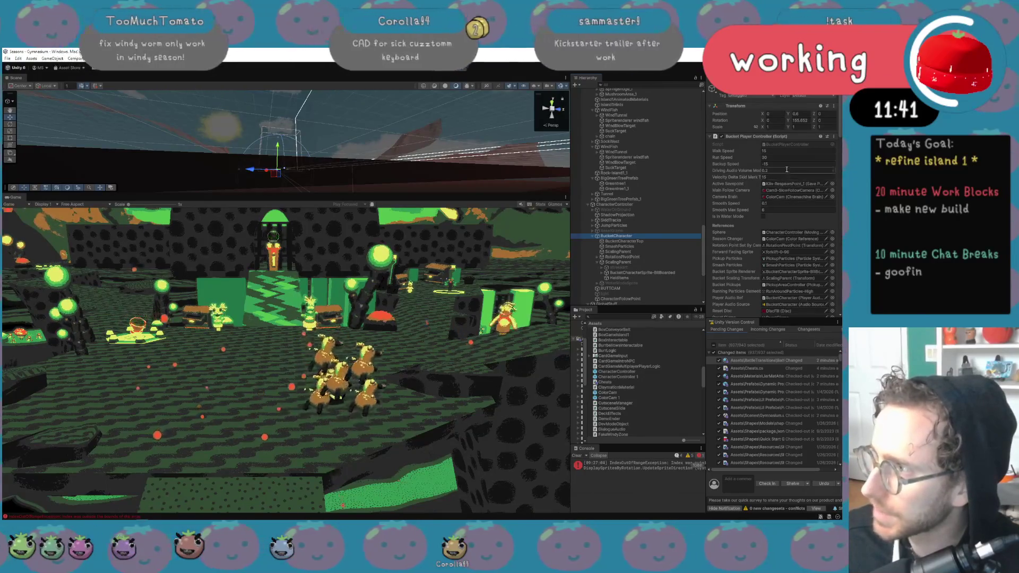
left_click(616, 205)
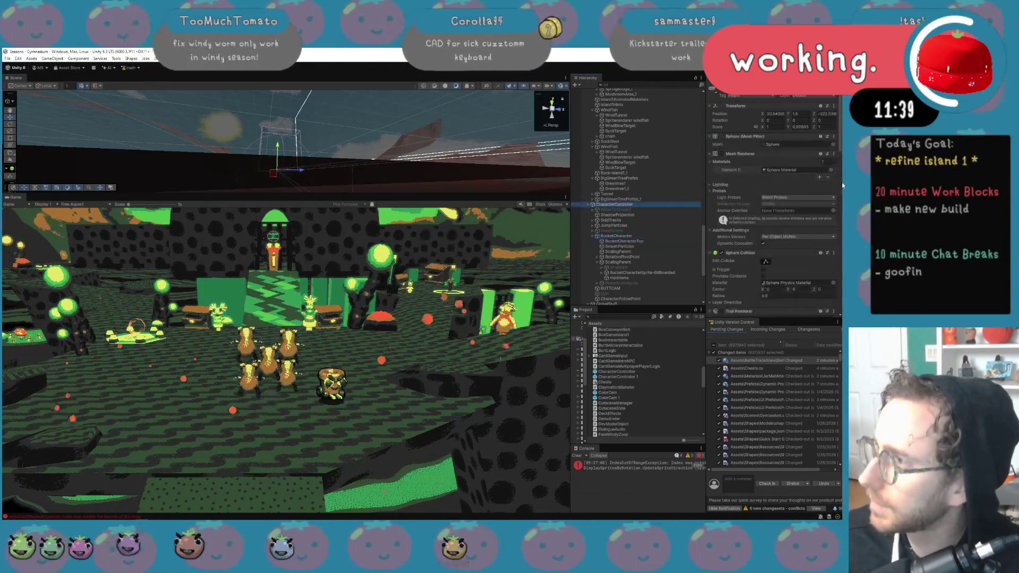
scroll(816, 225, "down", 5)
scroll(814, 225, "down", 5)
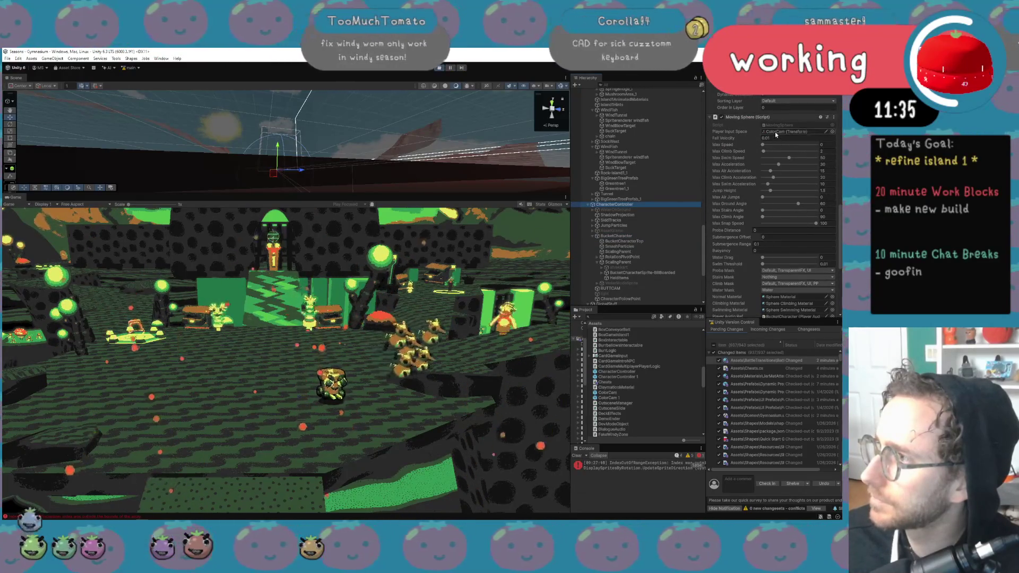
left_click(770, 138)
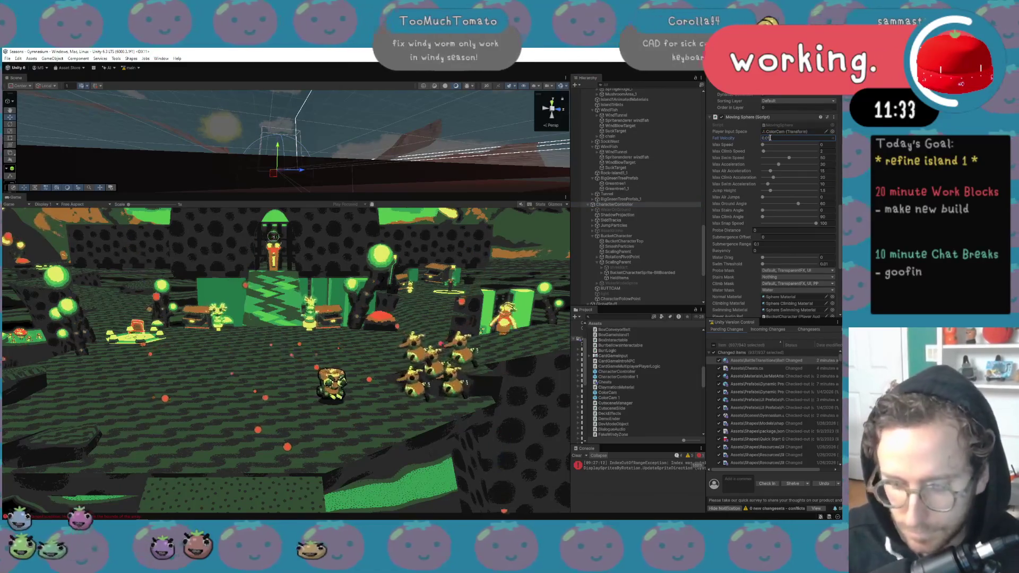
left_click(432, 263)
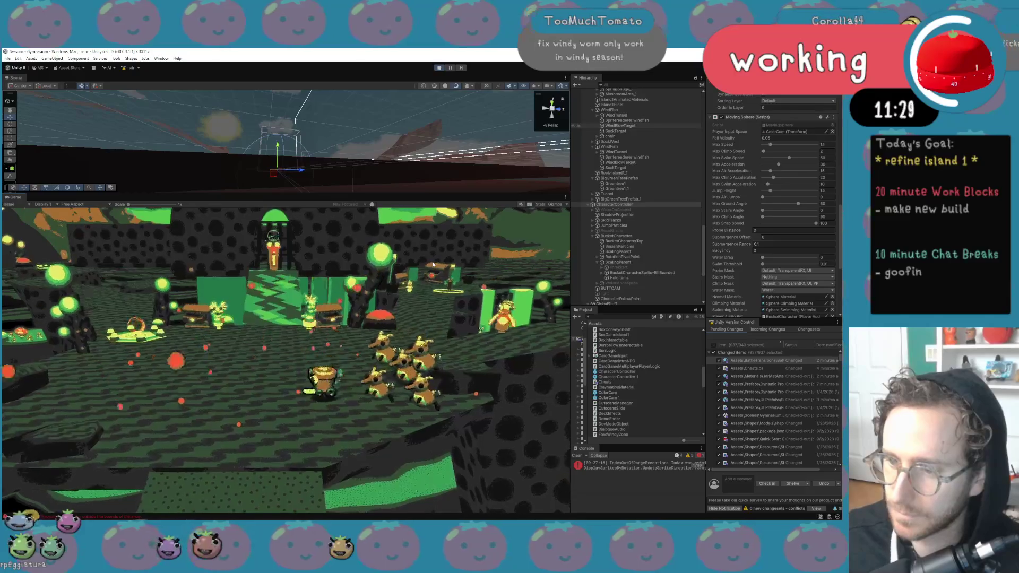
Run the character forward to test the 0.05 fall velocity
key("a")
key("w")
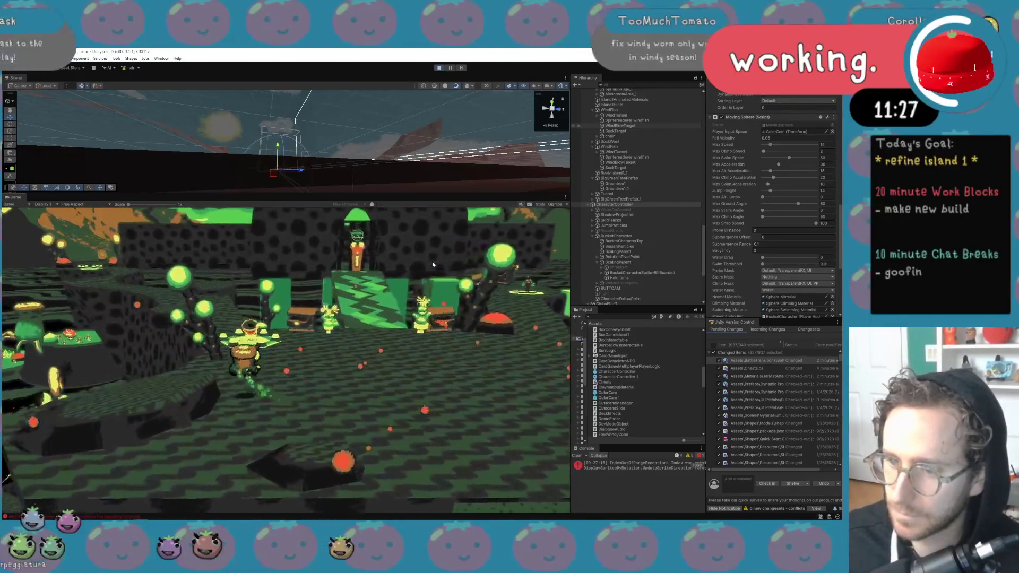
key("w")
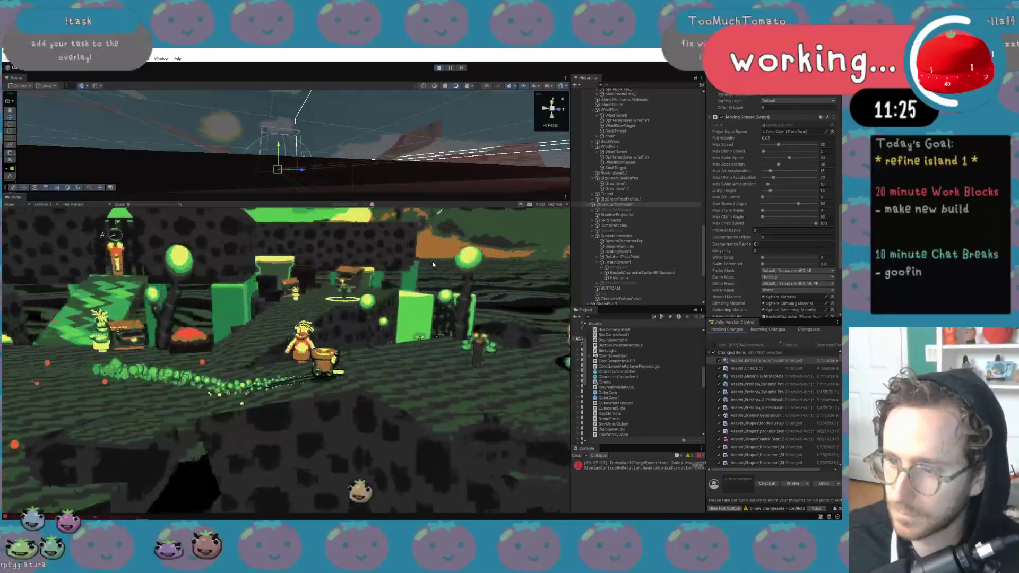
key("w")
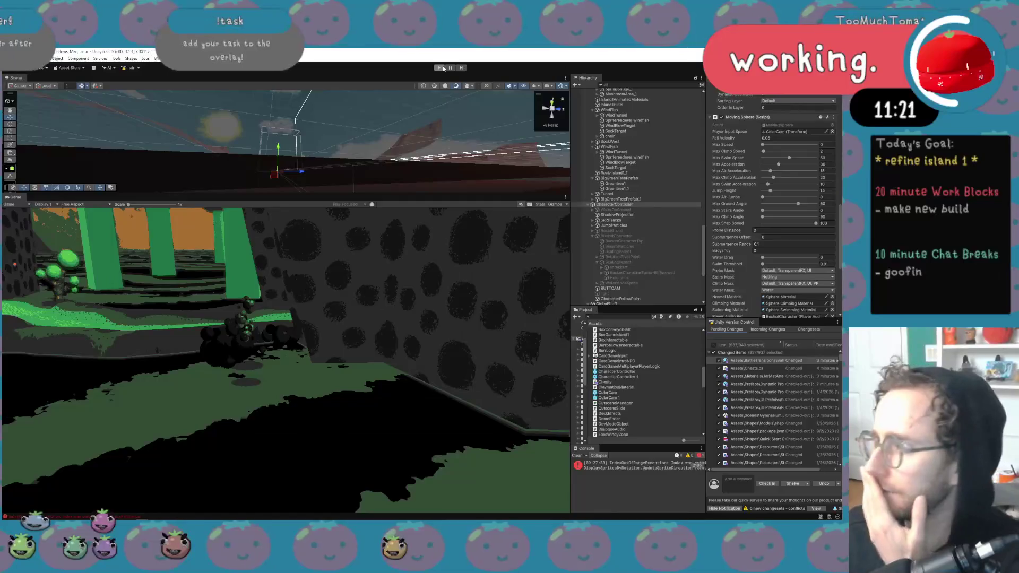
Stop Play mode and change CharacterController's Moving Sphere Fall Velocity from 0.01 to 0.05
left_click(443, 68)
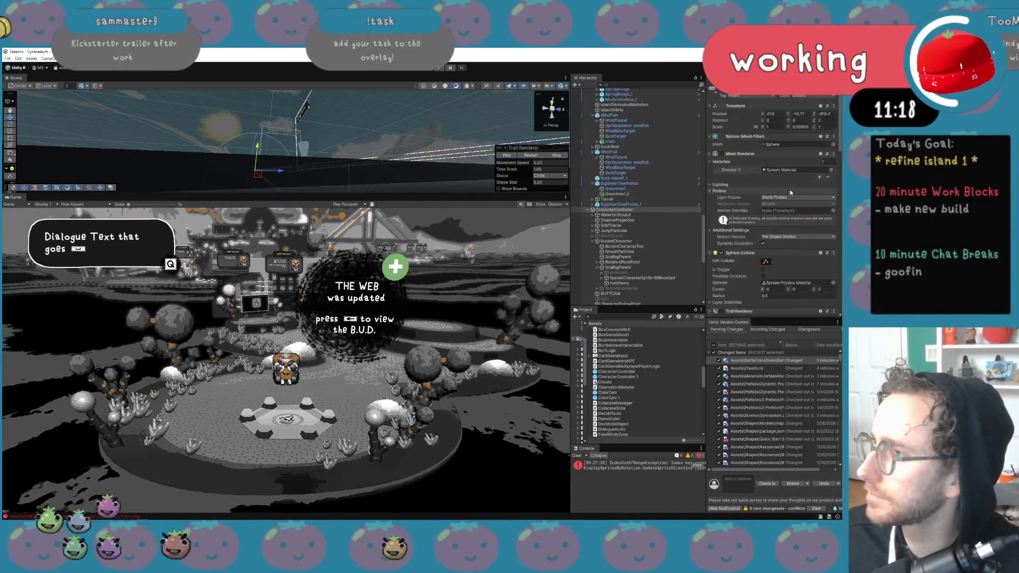
scroll(793, 210, "down", 1)
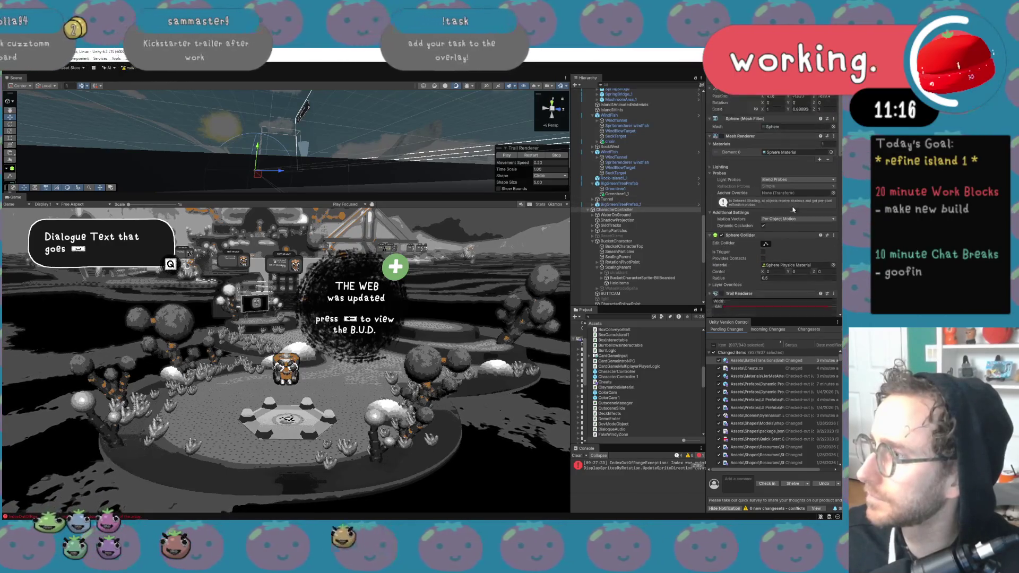
scroll(794, 209, "up", 1)
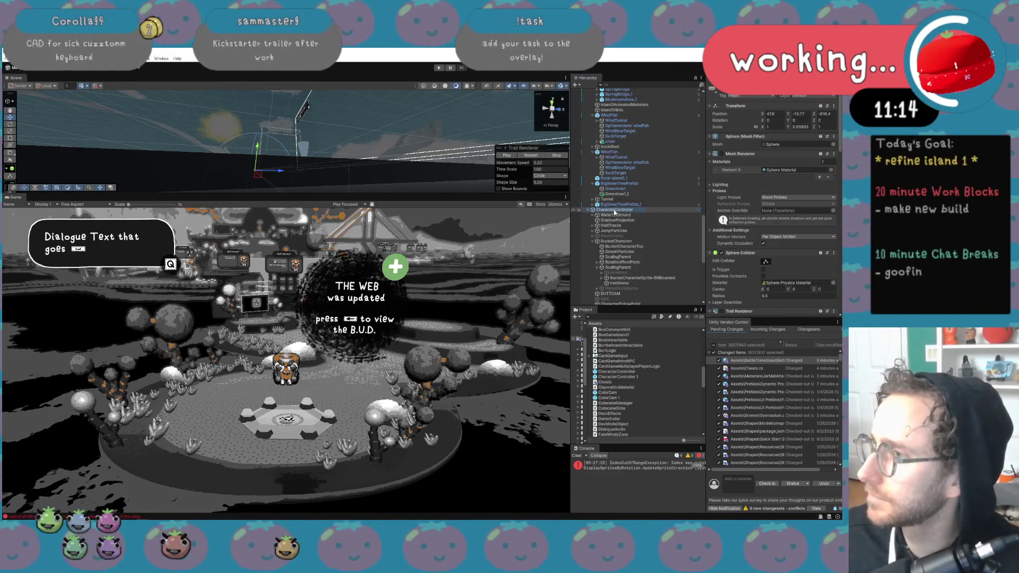
left_click(615, 210)
scroll(782, 223, "down", 6)
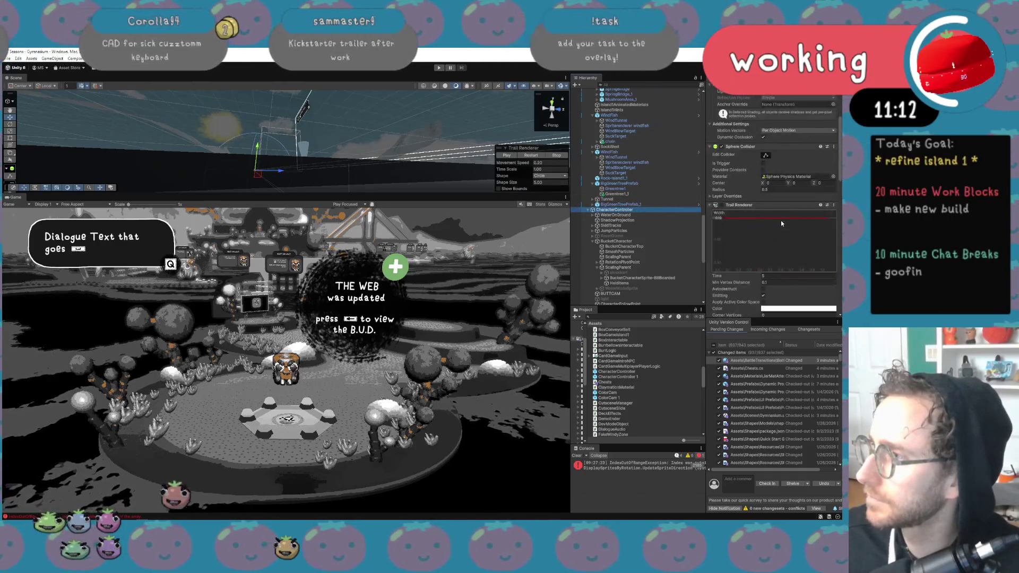
scroll(781, 224, "down", 15)
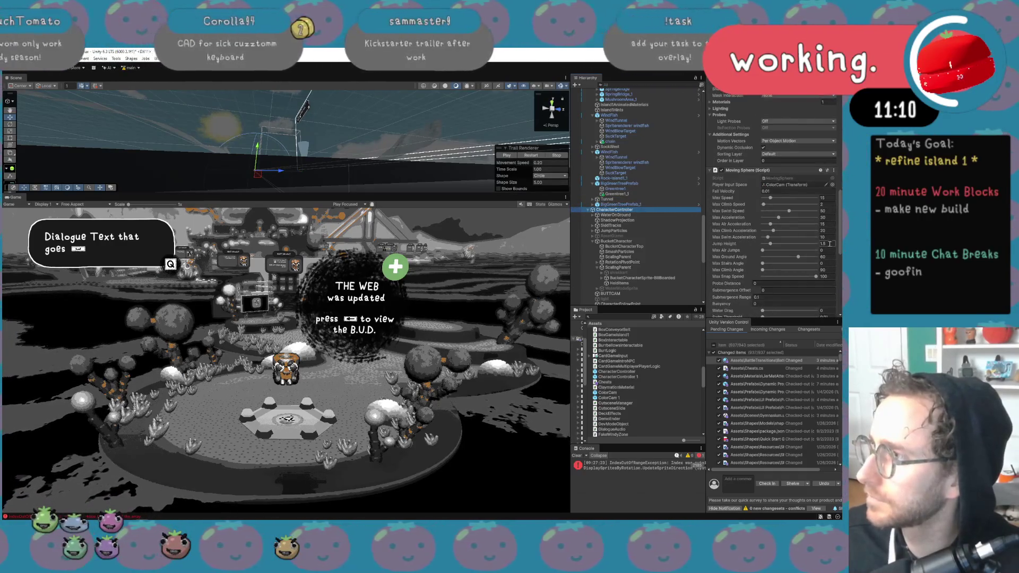
scroll(829, 244, "down", 1)
left_click(792, 174)
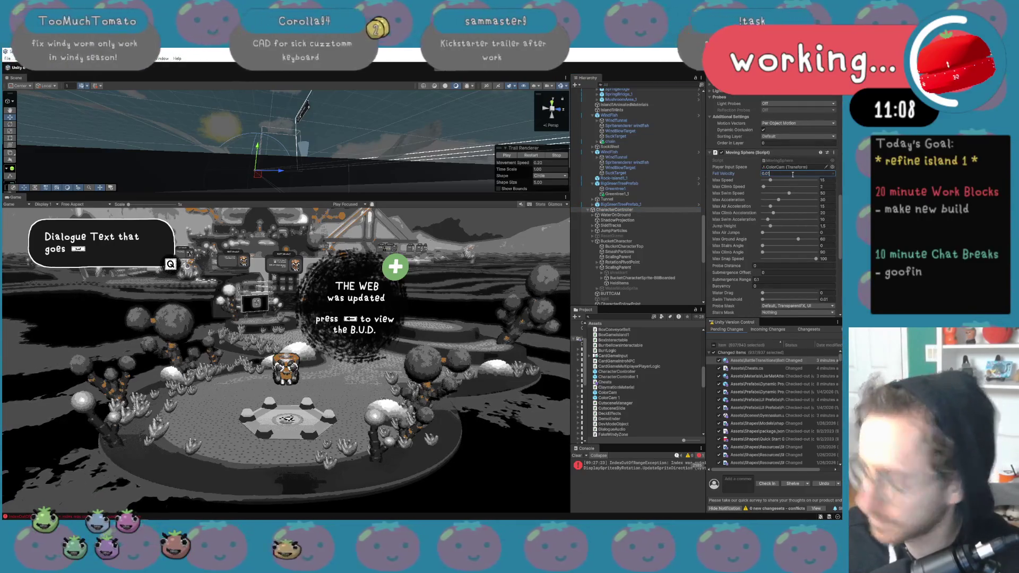
type("0.05")
key("Return")
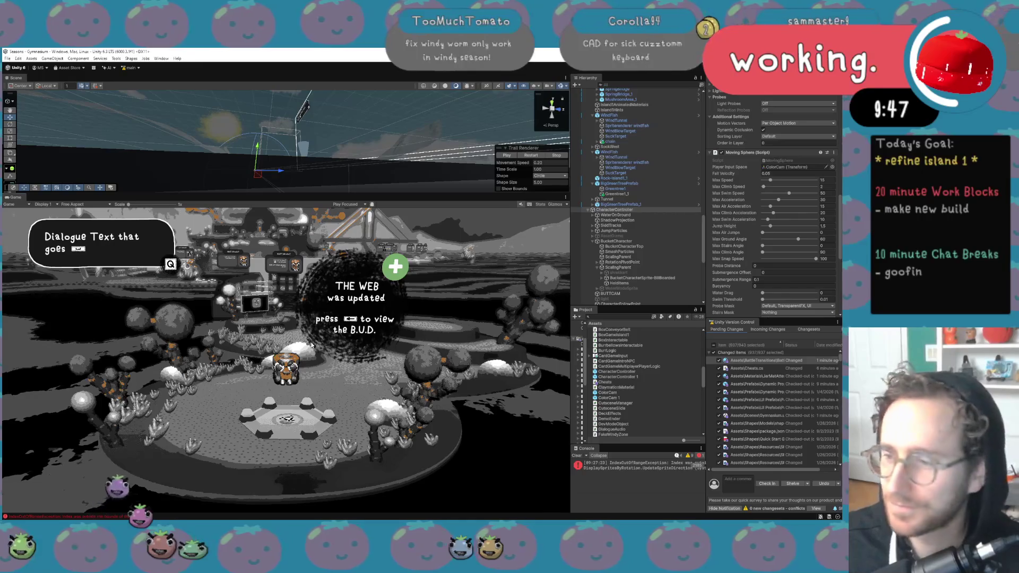
Orbit the Scene view camera around the island toward its colourful structures
mouse_move(278, 141)
left_mouse_down()
mouse_move(295, 151)
mouse_move(290, 158)
mouse_move(420, 170)
mouse_move(413, 188)
mouse_move(412, 172)
mouse_move(422, 181)
mouse_move(369, 198)
left_mouse_up()
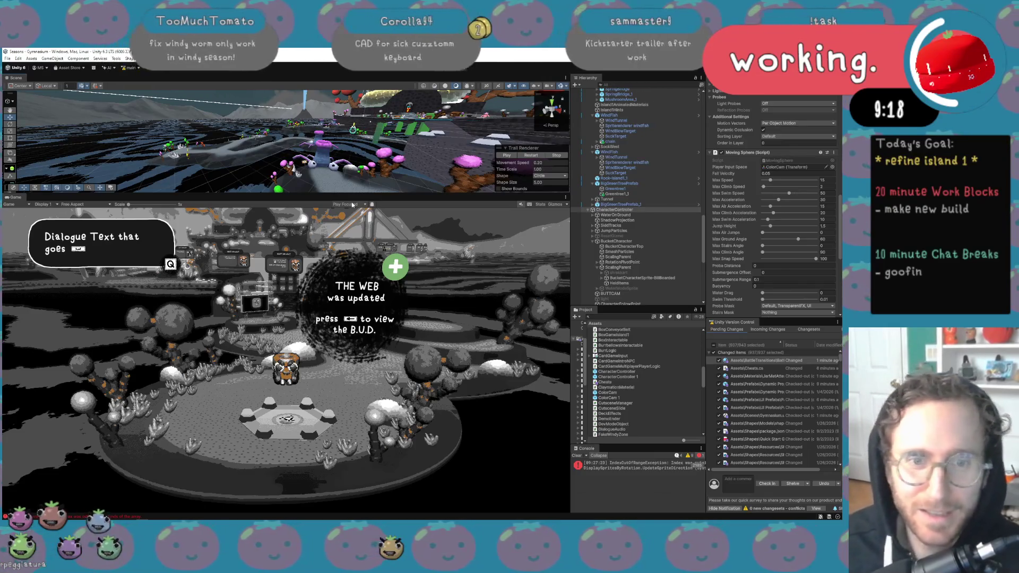
scroll(336, 188, "up", 3)
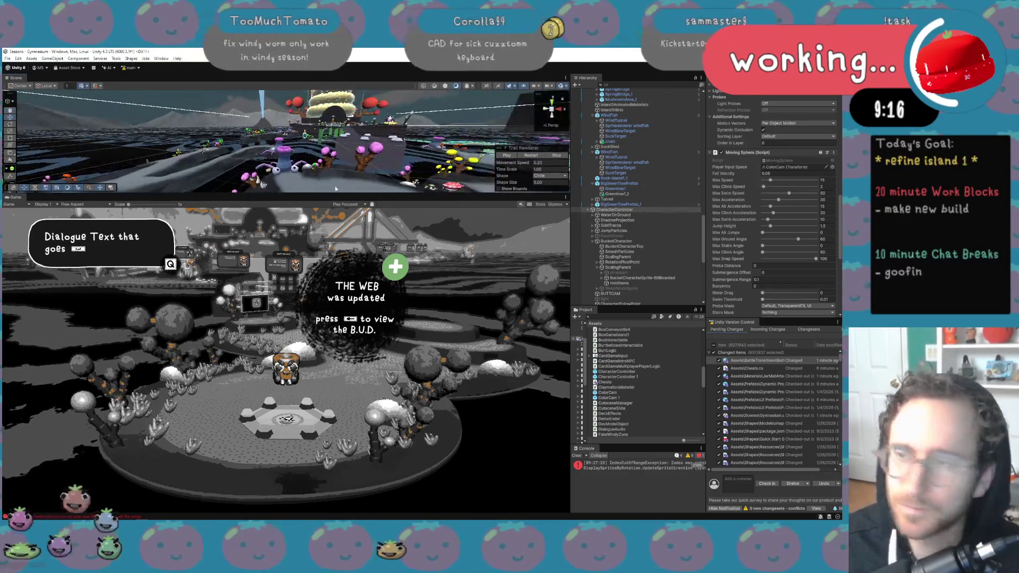
left_click_drag(335, 195, 336, 381)
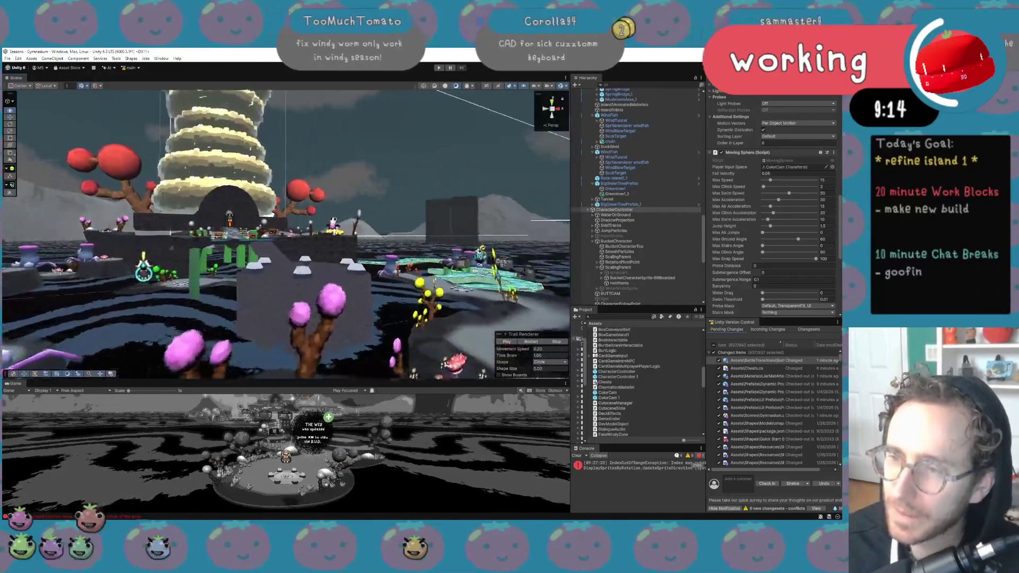
key("w")
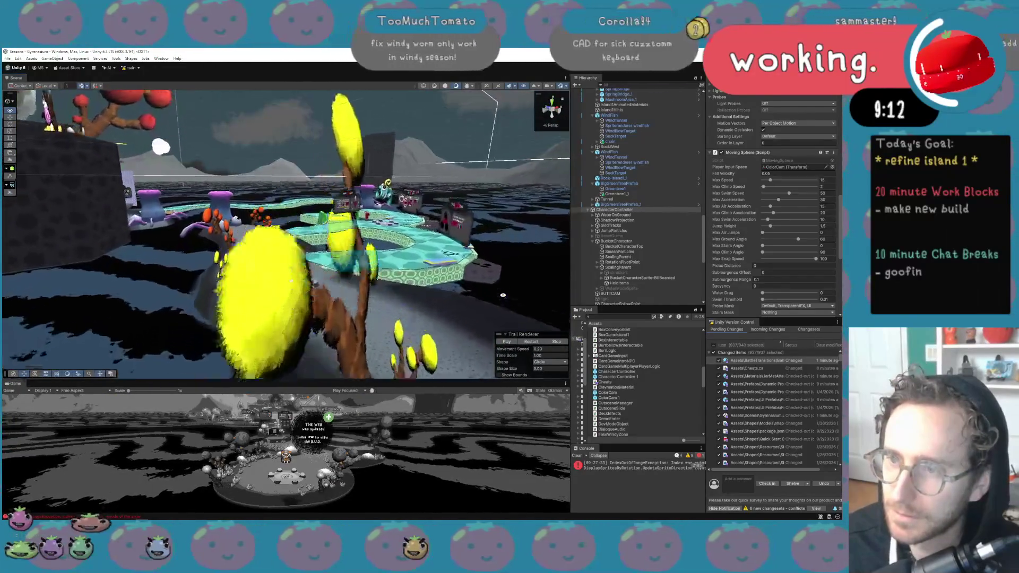
key("w")
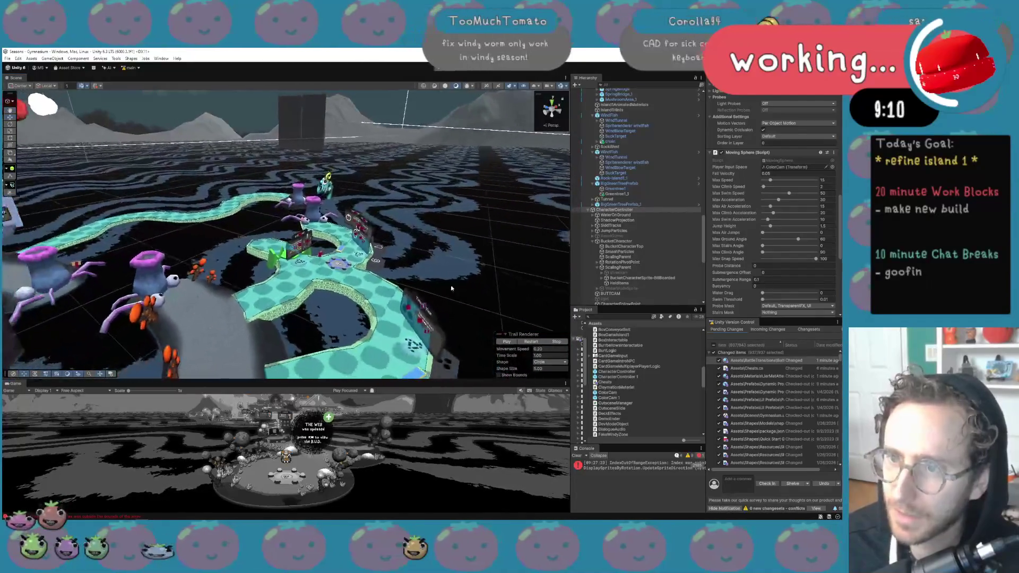
left_click(373, 283)
right_click(171, 201)
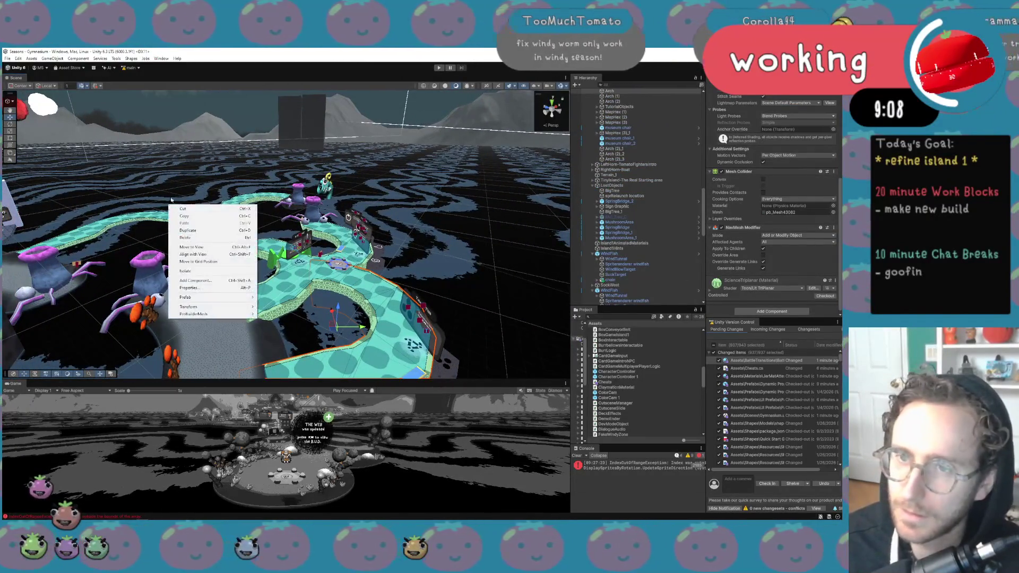
key("Escape")
key("w")
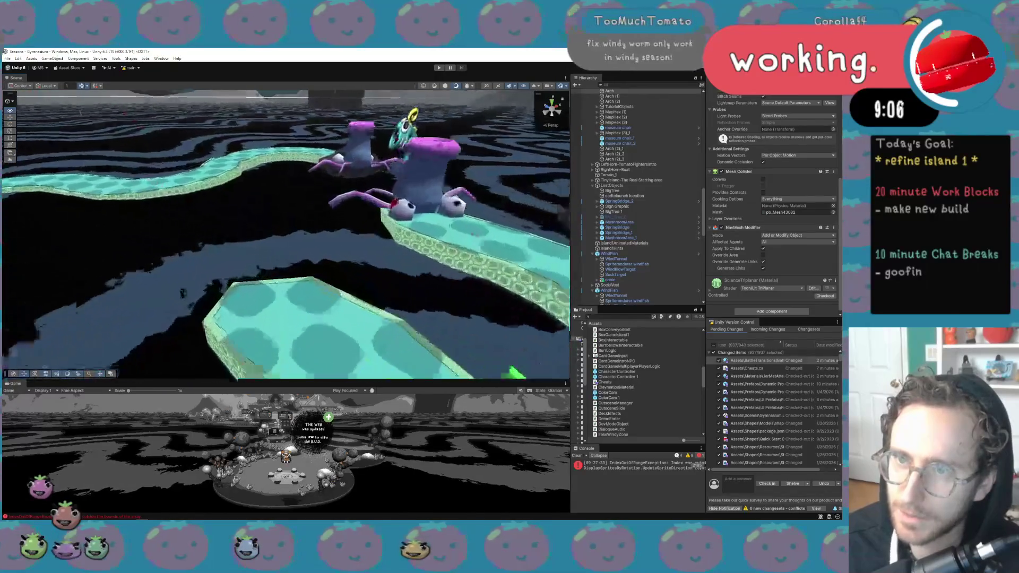
key("w")
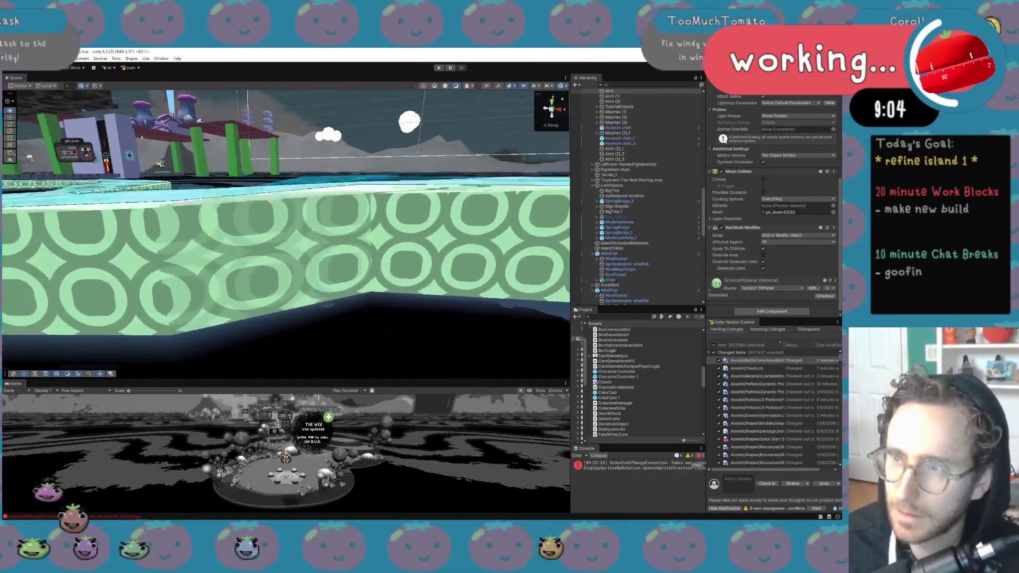
key("s")
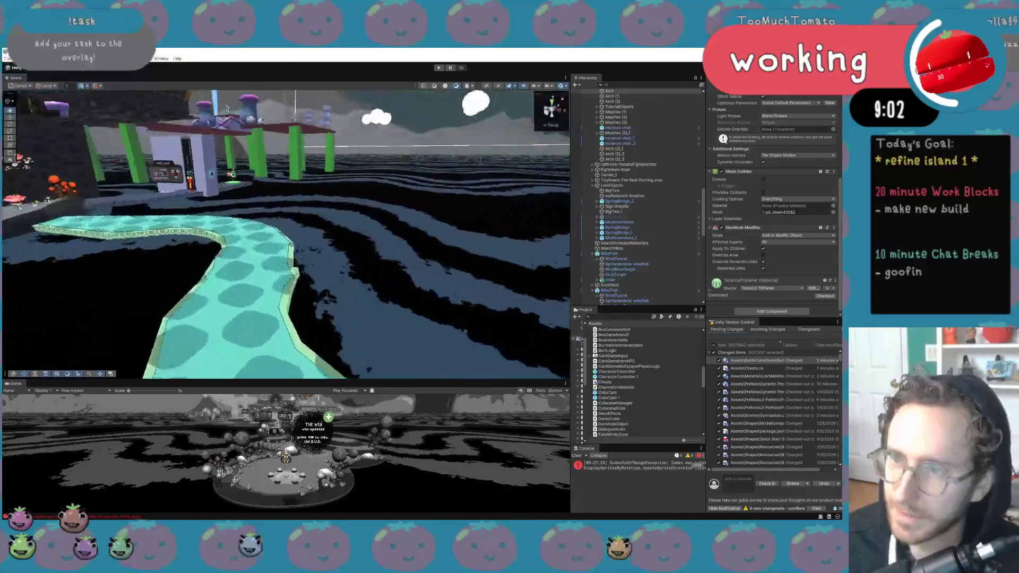
key("Up")
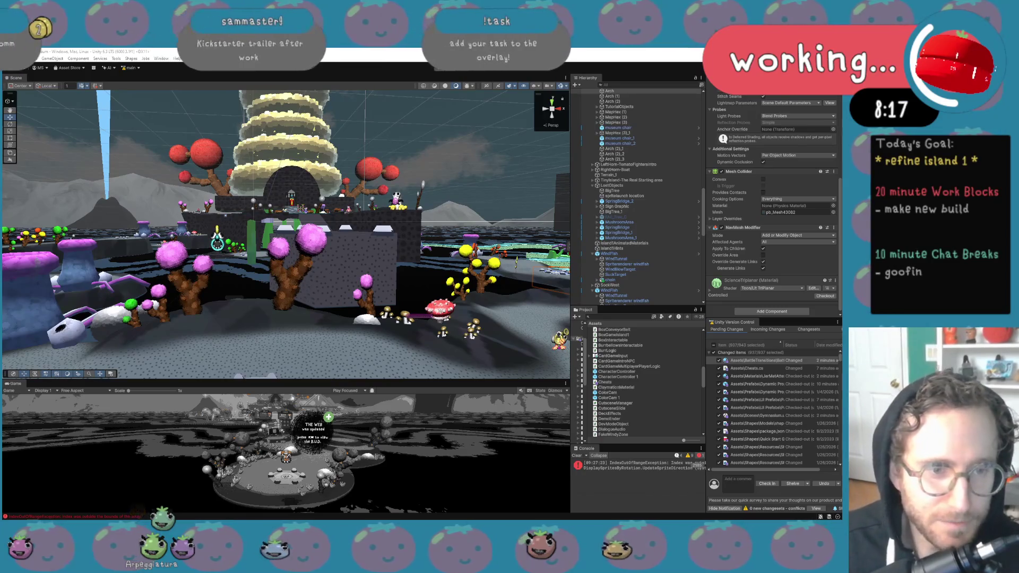
key("alt+Tab")
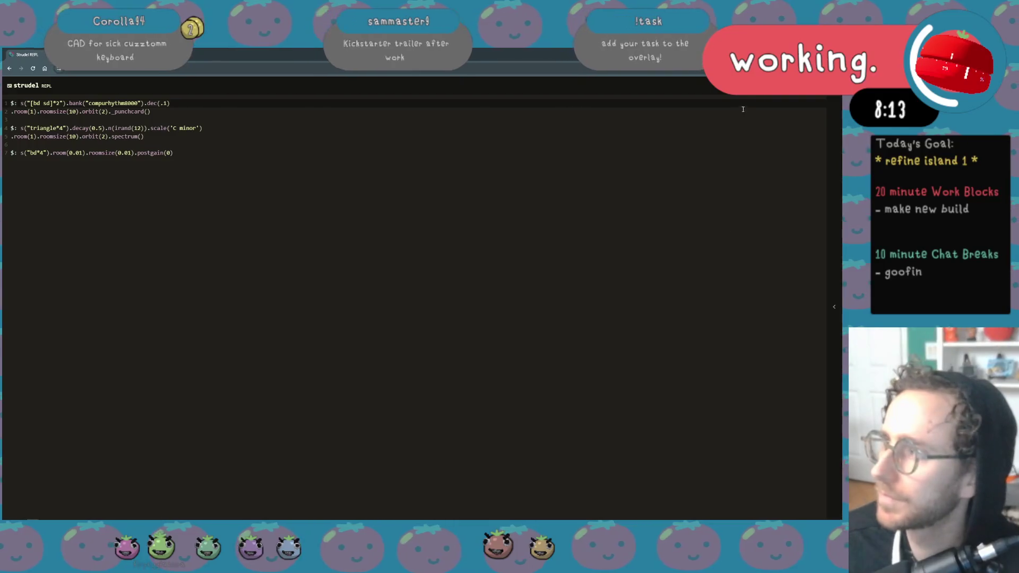
key("ctrl+Return")
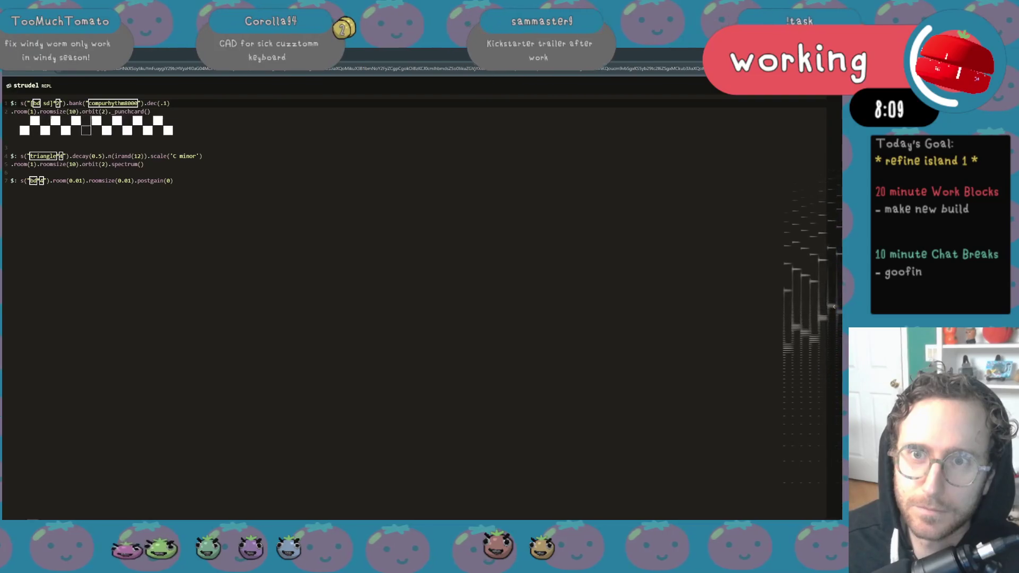
key("ctrl+period")
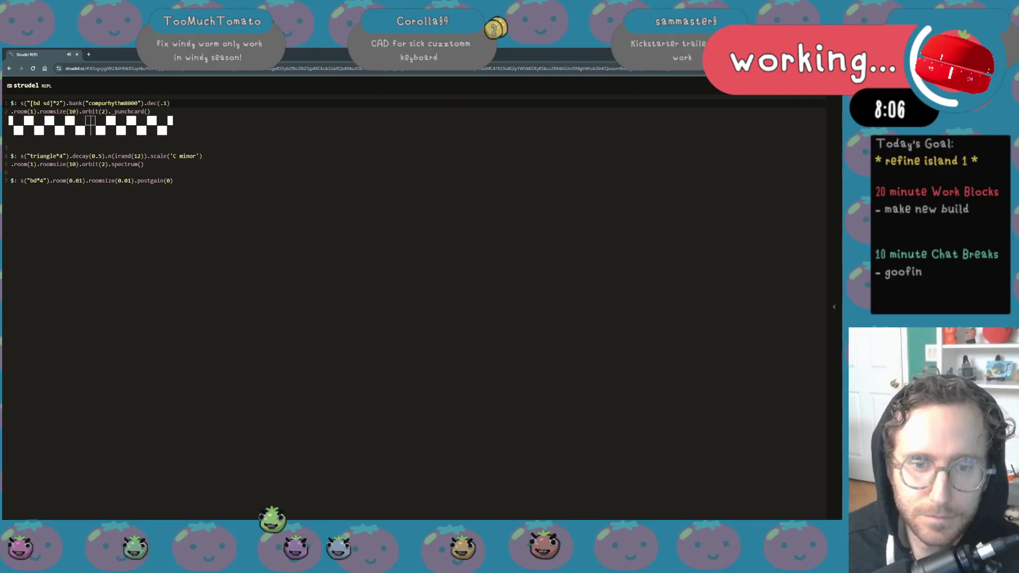
left_click_drag(255, 54, 131, 98)
key("alt+Tab")
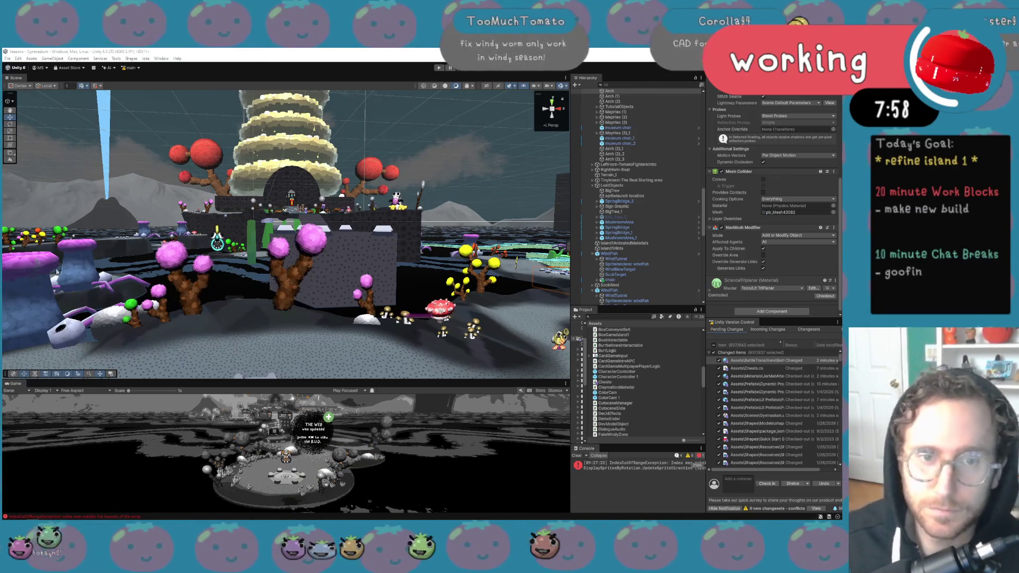
Select SpringBridge in the Hierarchy and drag the Strudel REPL window over the Scene view
left_click(617, 227)
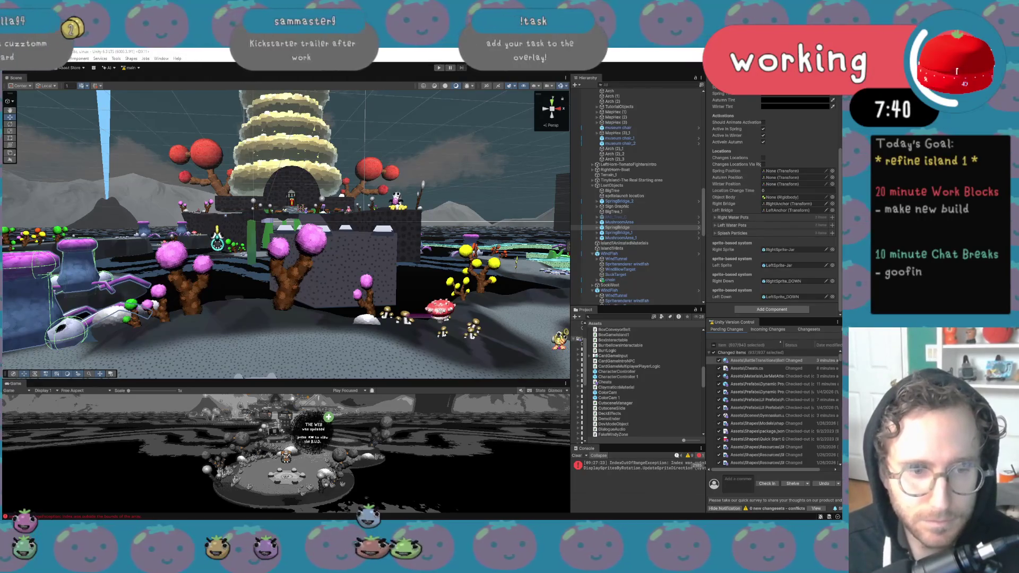
mouse_move(0, 201)
left_mouse_down()
mouse_move(201, 198)
mouse_move(351, 159)
left_mouse_up()
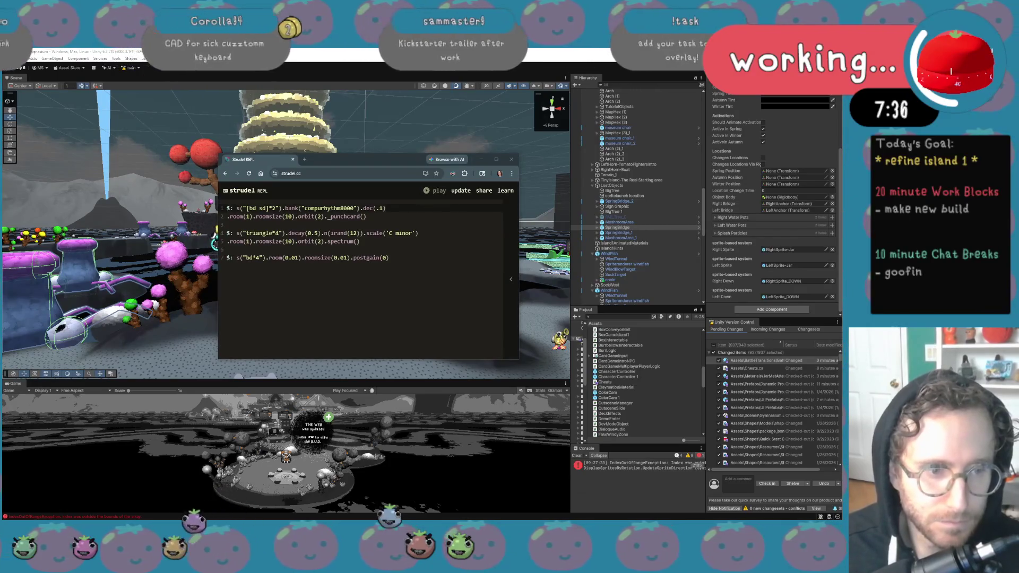
Raise the system music volume a few notches
key("XF86AudioLowerVolume")
key("XF86AudioRaiseVolume")
key("XF86AudioRaiseVolume")
key("XF86AudioRaiseVolume")
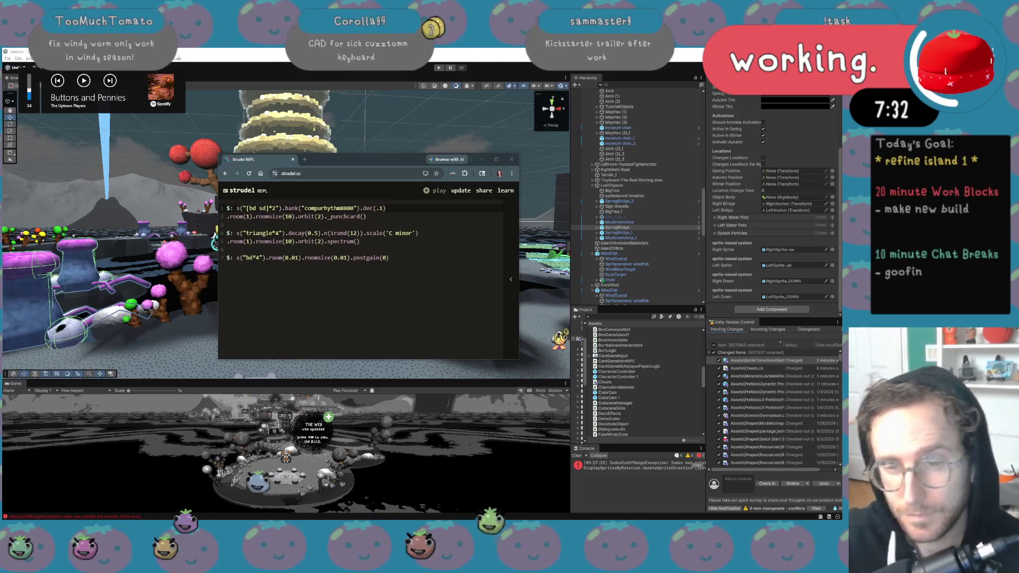
key("XF86AudioRaiseVolume")
key("XF86AudioRaiseVolume")
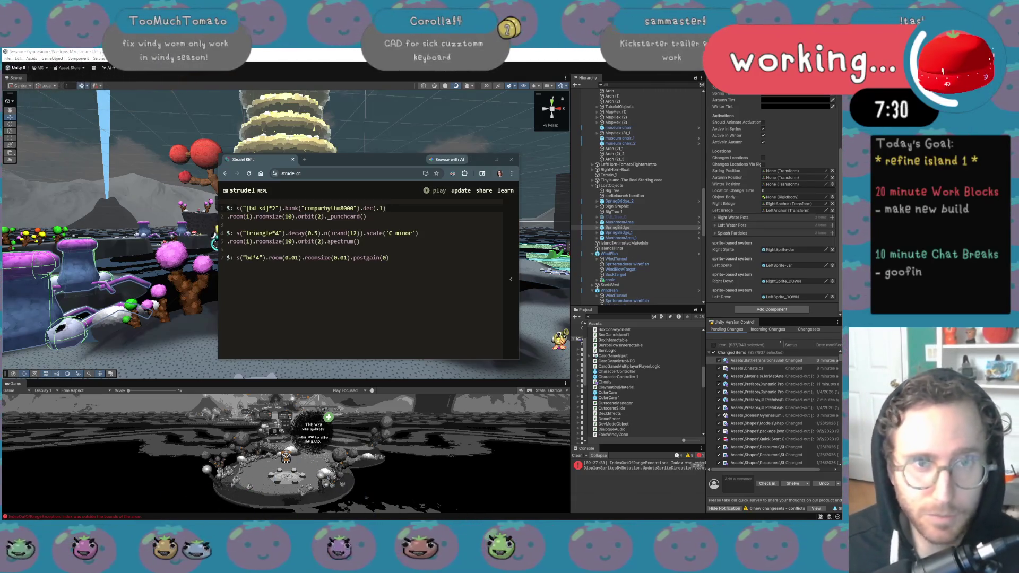
key("XF86AudioRaiseVolume")
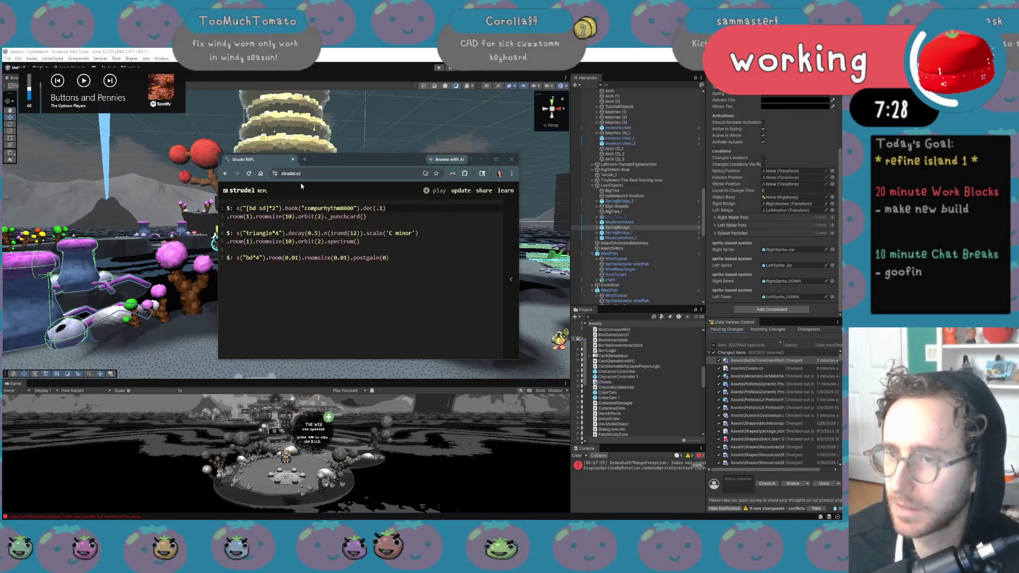
Play the Strudel beat pattern briefly at a lower volume, then stop it with Ctrl+
left_click(463, 191)
key("XF86AudioLowerVolume")
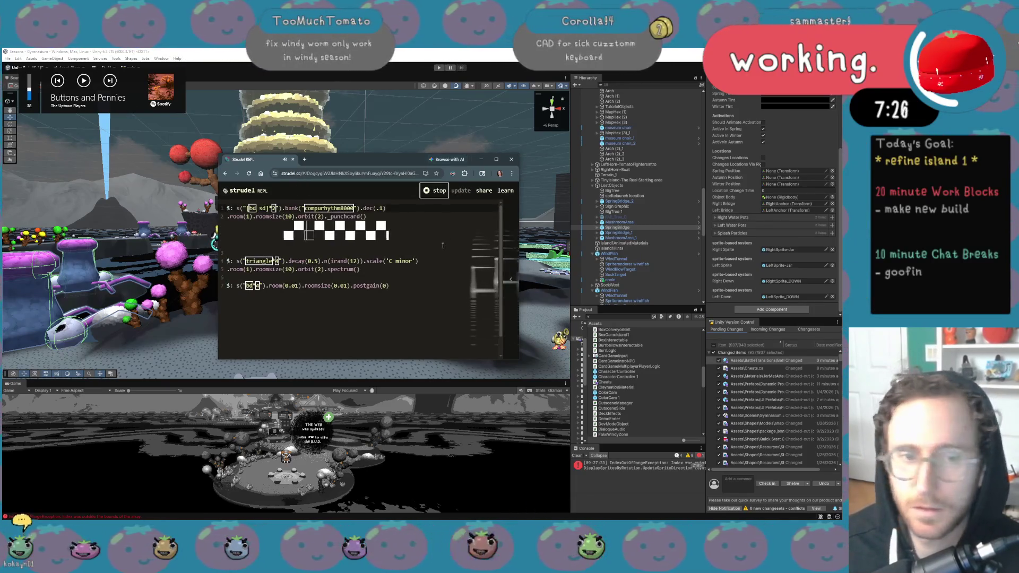
key("XF86AudioLowerVolume")
key("XF86AudioLowerVolume")
key("XF86AudioLowerVolume")
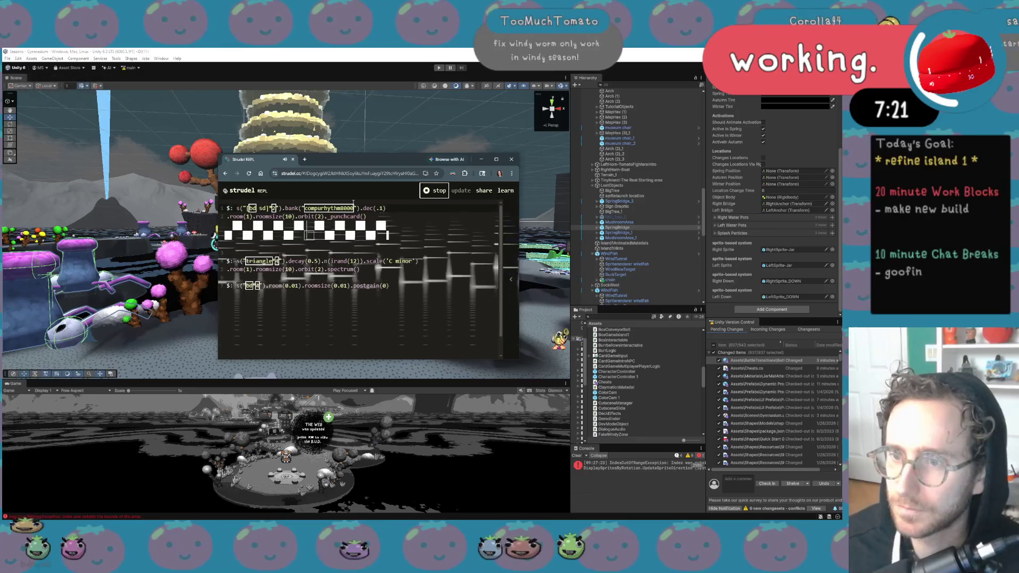
key("ctrl+period")
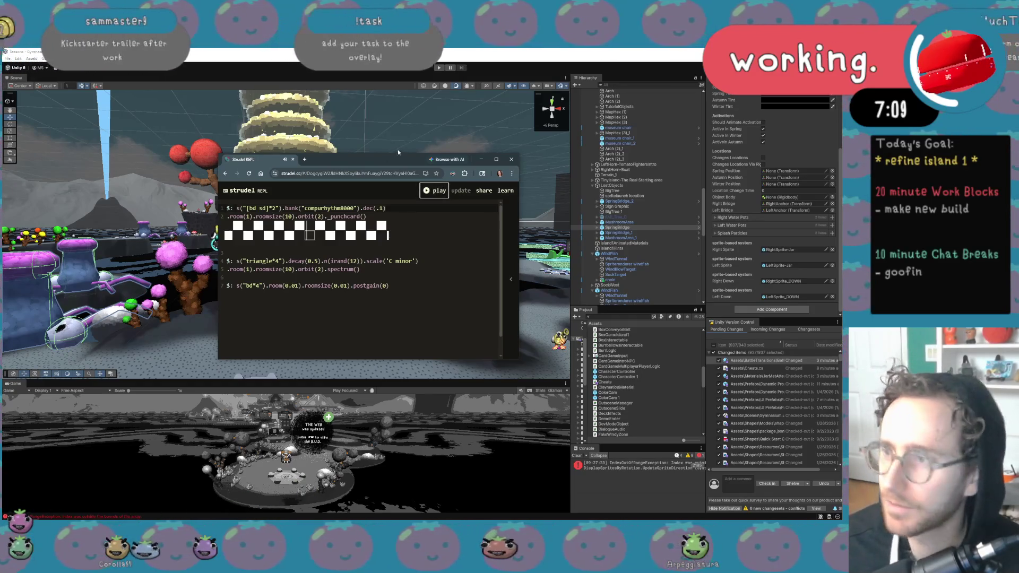
Minimize the Strudel REPL to reveal the Unity scene and nudge the volume up slightly
left_click(482, 161)
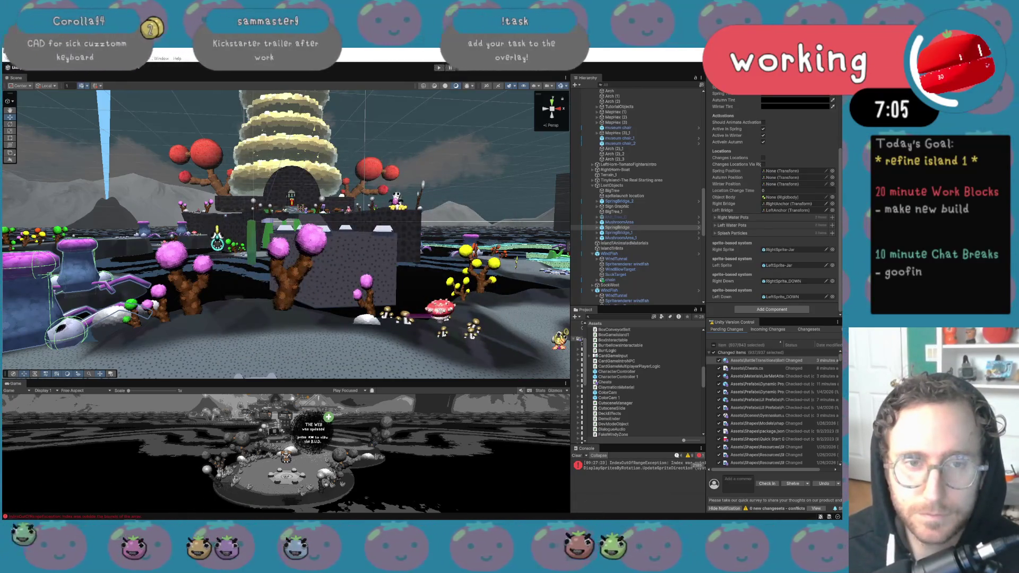
key("XF86AudioLowerVolume")
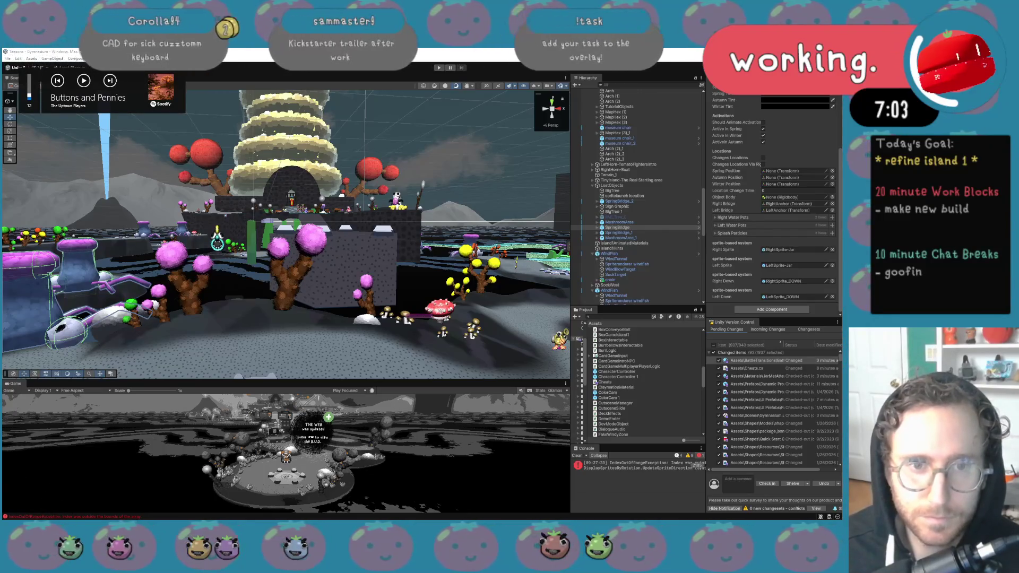
key("XF86AudioRaiseVolume")
key("XF86AudioRaiseVolume")
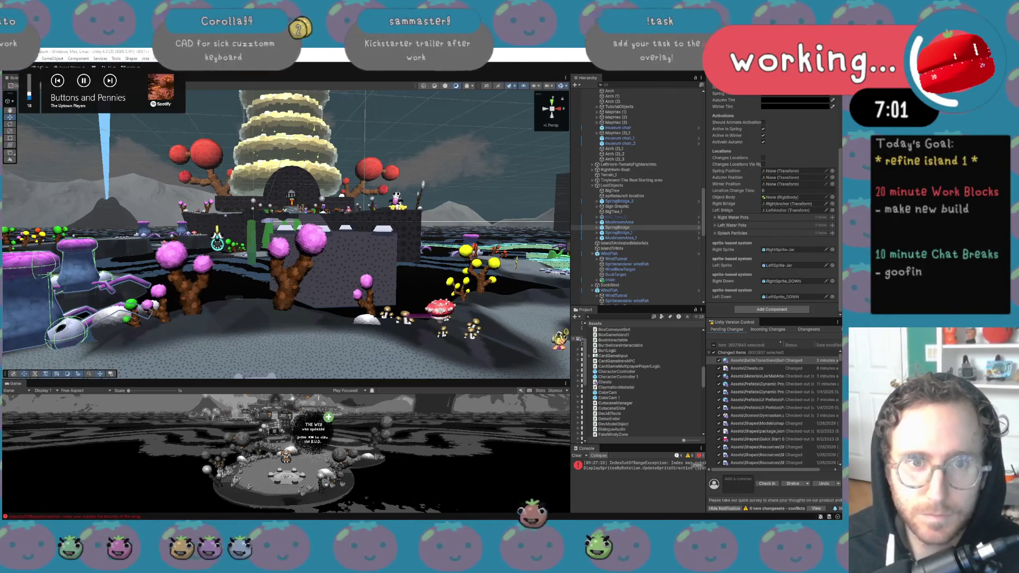
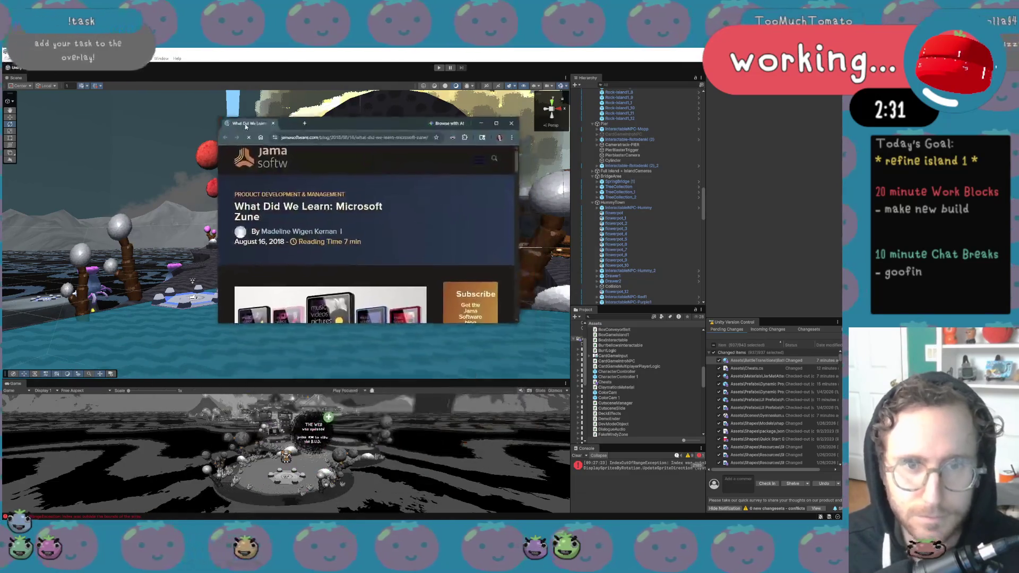
Move the browser article off screen and fly the Scene view toward the bird arch
key("super+shift+Left")
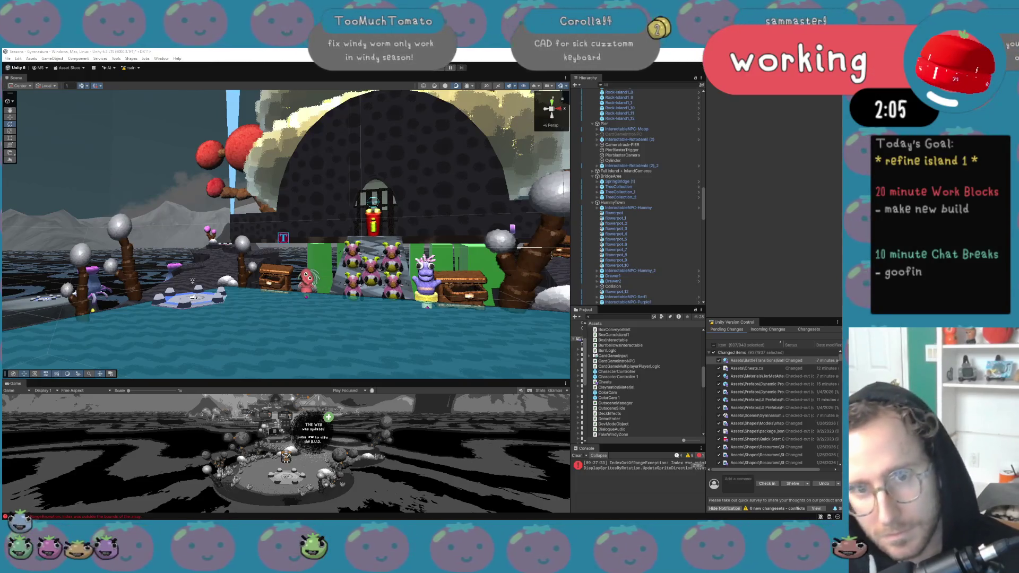
mouse_move(271, 310)
left_mouse_down()
mouse_move(405, 293)
mouse_move(112, 263)
mouse_move(320, 280)
mouse_move(334, 297)
mouse_move(481, 305)
mouse_move(421, 307)
mouse_move(371, 286)
left_mouse_up()
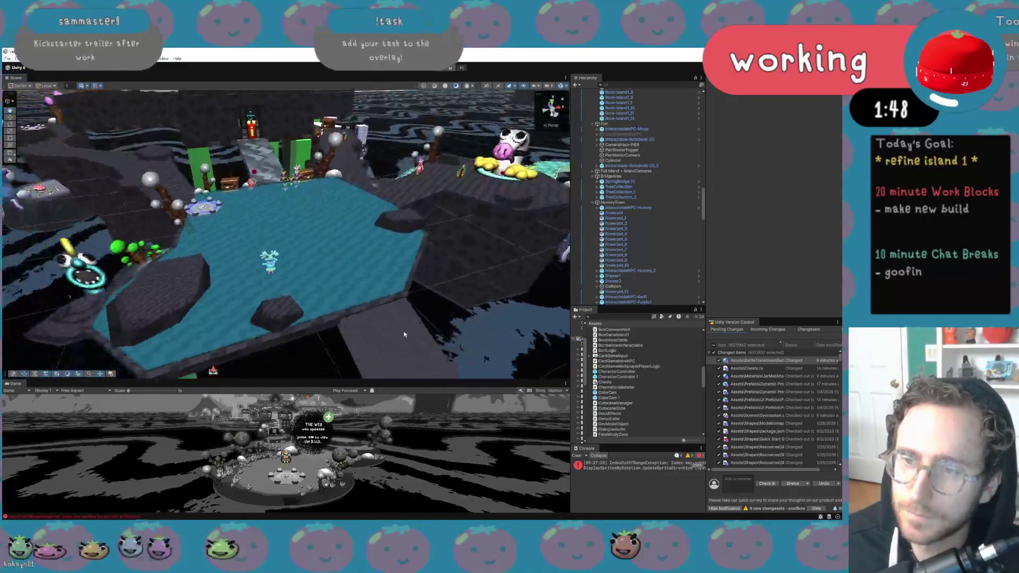
Select the island's water mesh and check the Cheats.cs script in Visual Studio
left_click(372, 286)
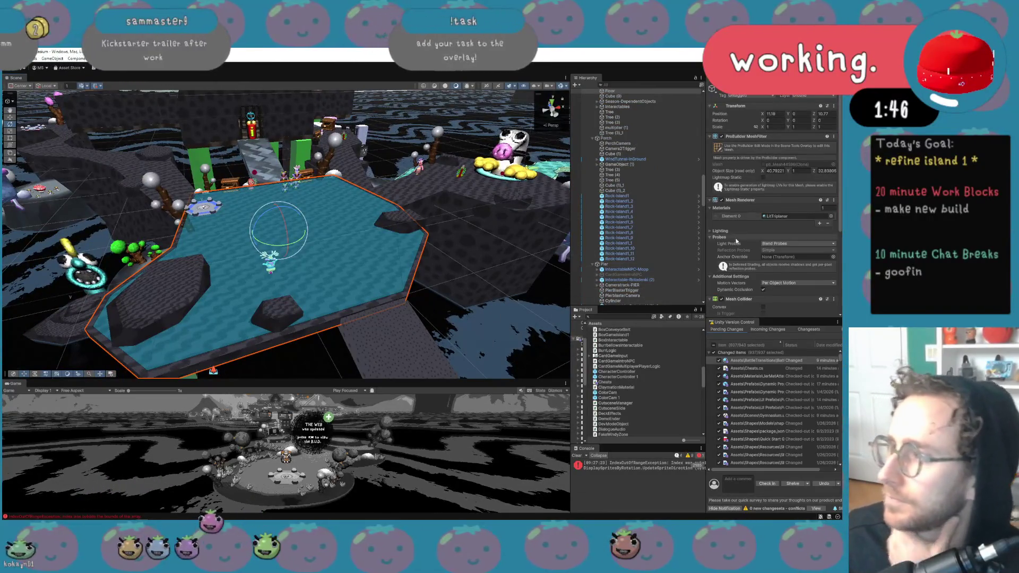
scroll(736, 240, "down", 5)
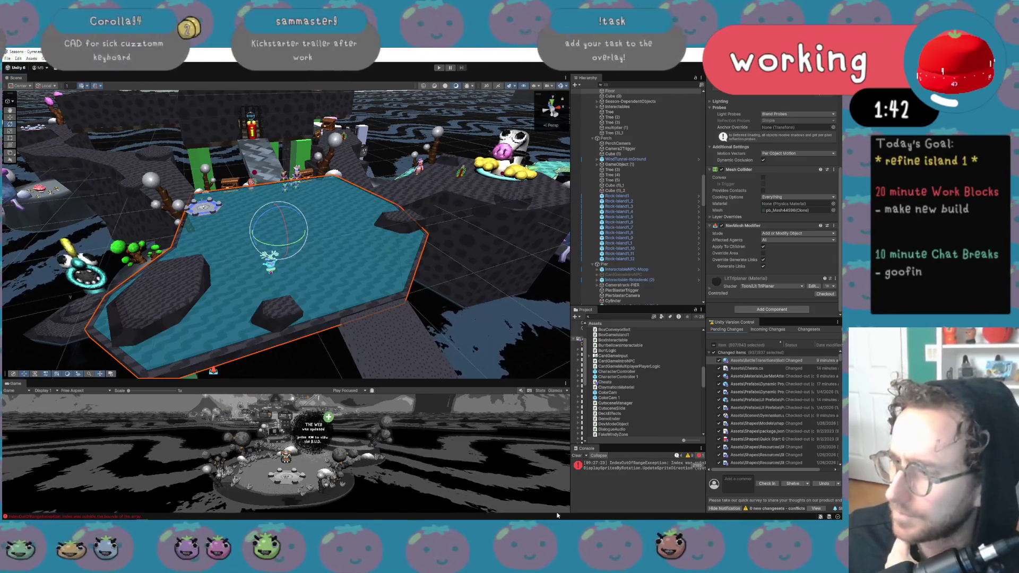
mouse_move(173, 520)
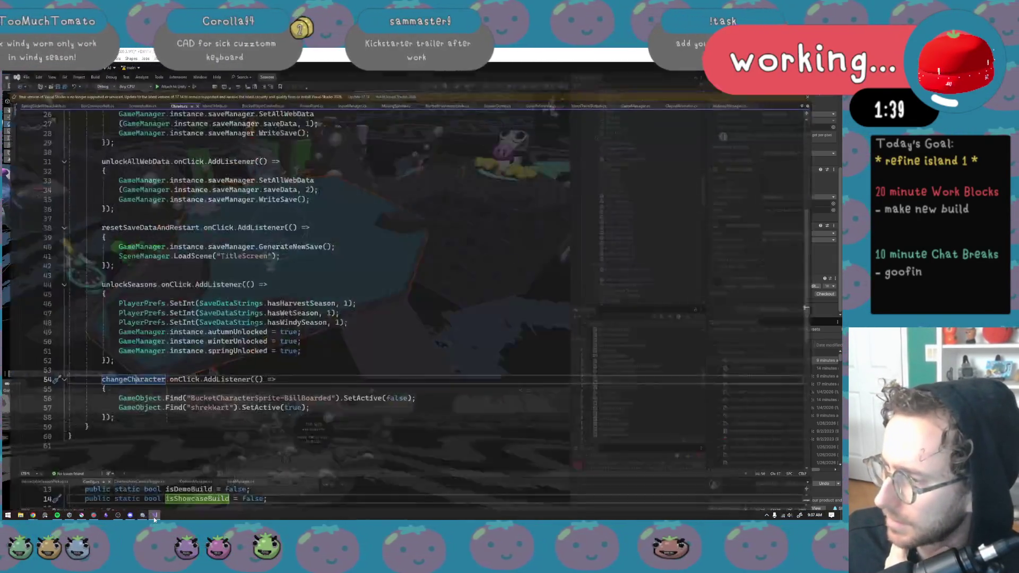
left_click(154, 515)
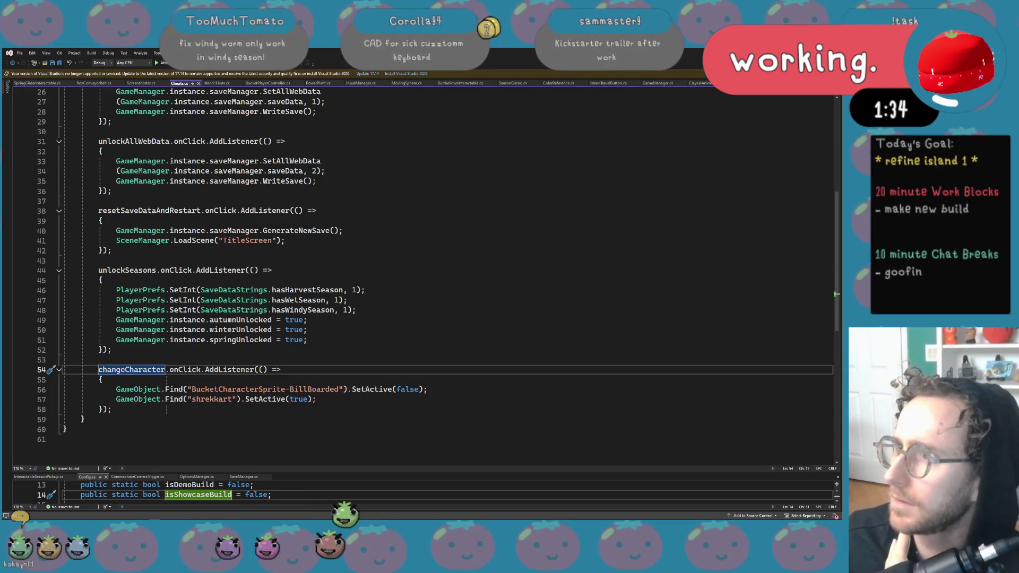
Back in Unity, search the Project panel for 'zone' instead of 'wind'
key("alt+Tab")
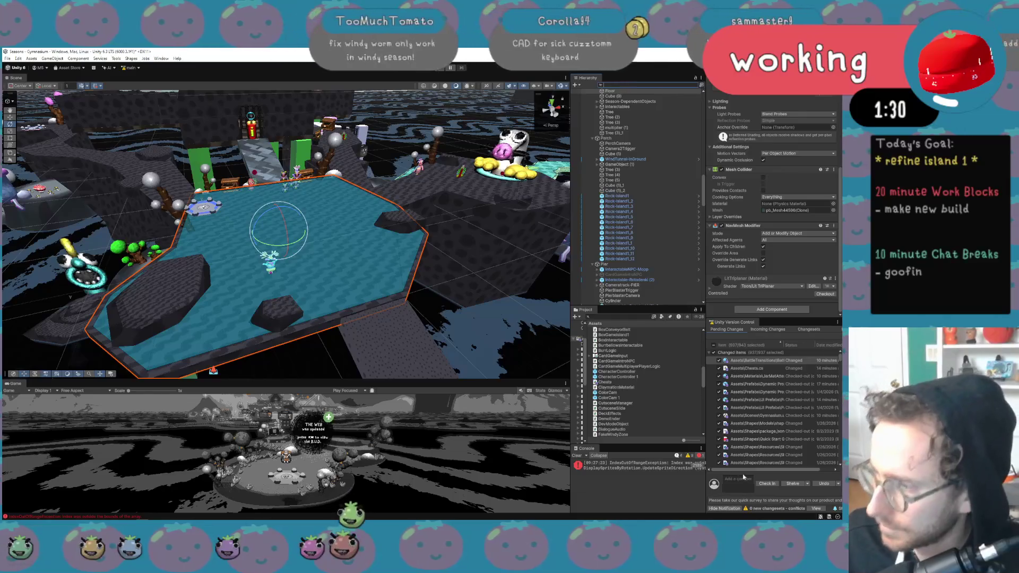
type("windzone")
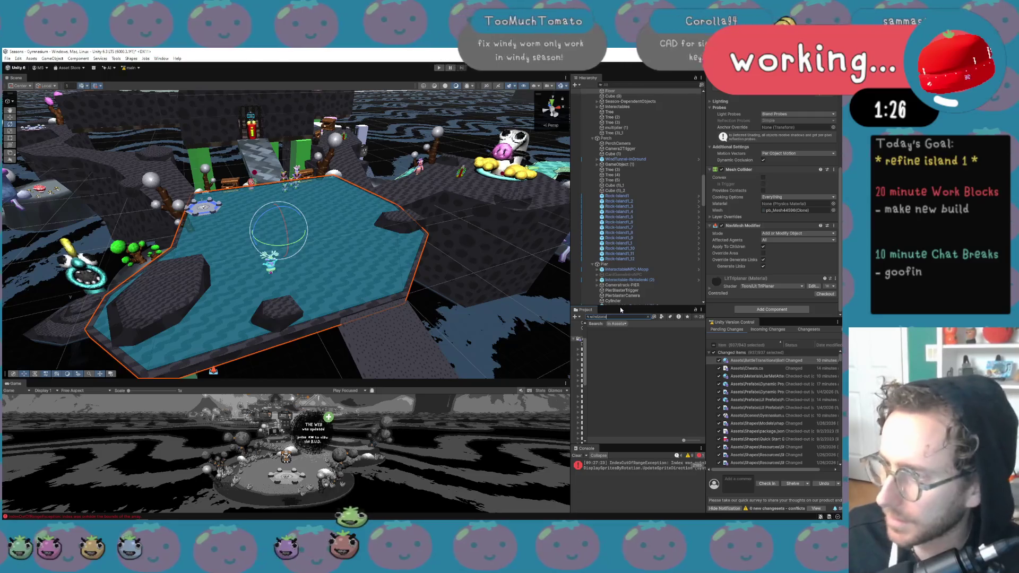
key("BackSpace")
key("BackSpace")
key("BackSpace")
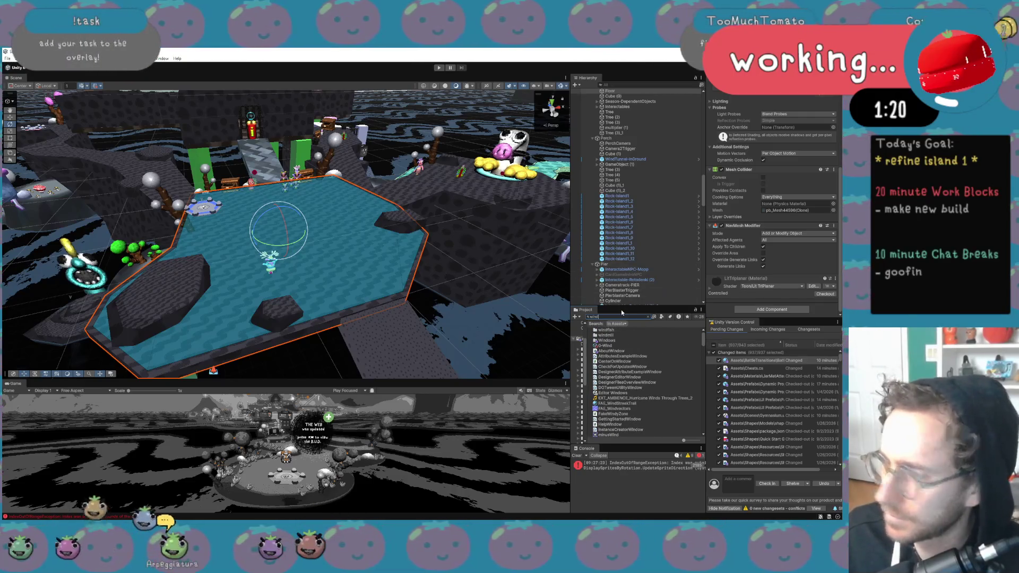
key("BackSpace")
key("BackSpace")
key("BackSpace")
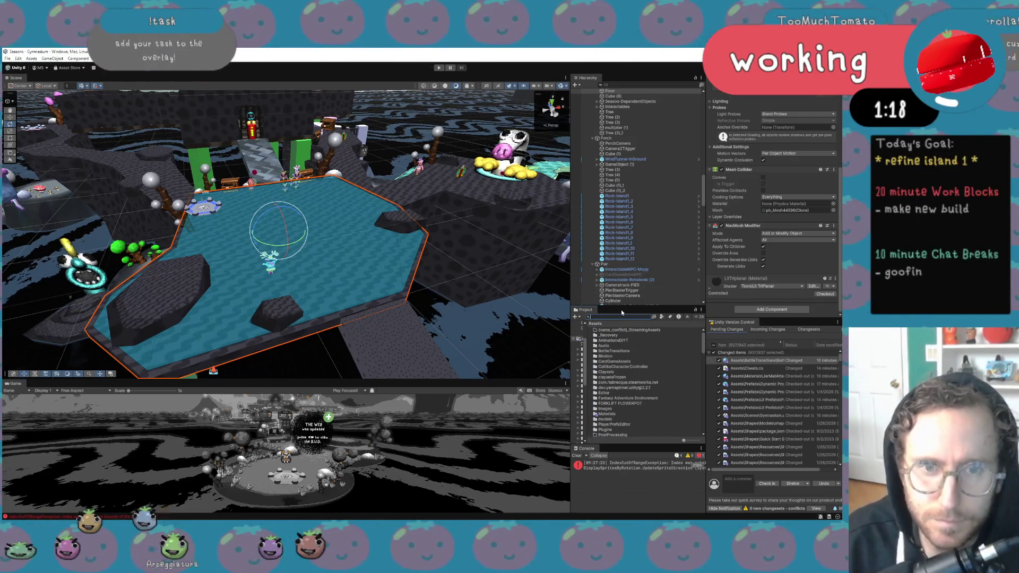
type("zone")
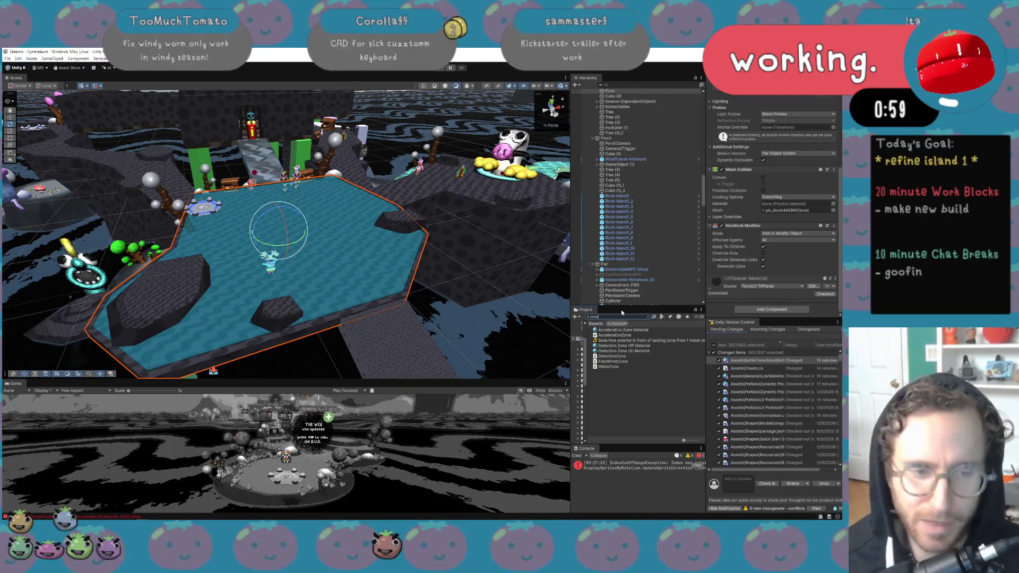
Fly in close and orbit the Scene view around the bird arch
mouse_move(414, 246)
left_mouse_down()
mouse_move(423, 242)
mouse_move(374, 225)
mouse_move(409, 192)
mouse_move(395, 205)
left_mouse_up()
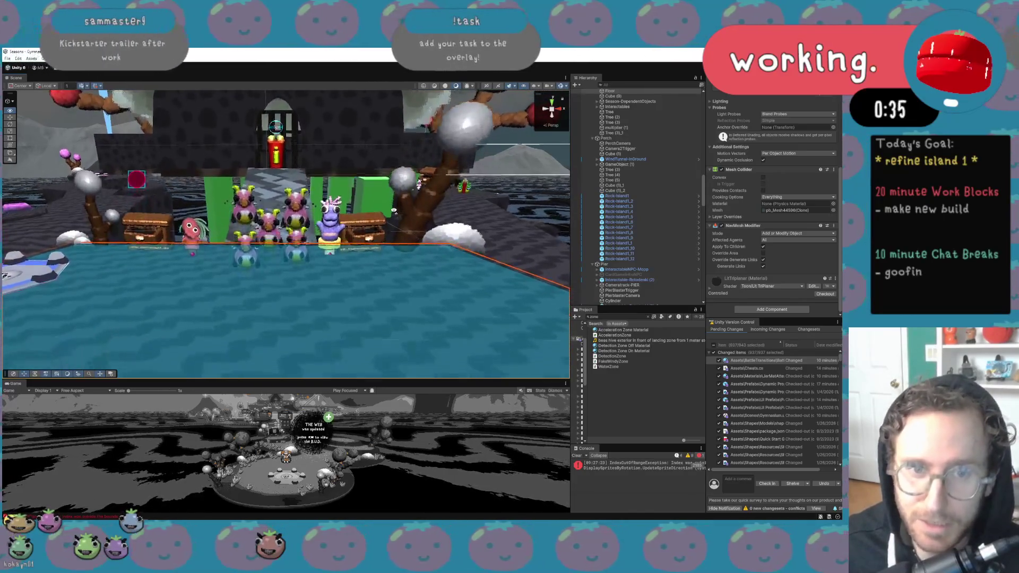
left_click_drag(395, 209, 374, 147)
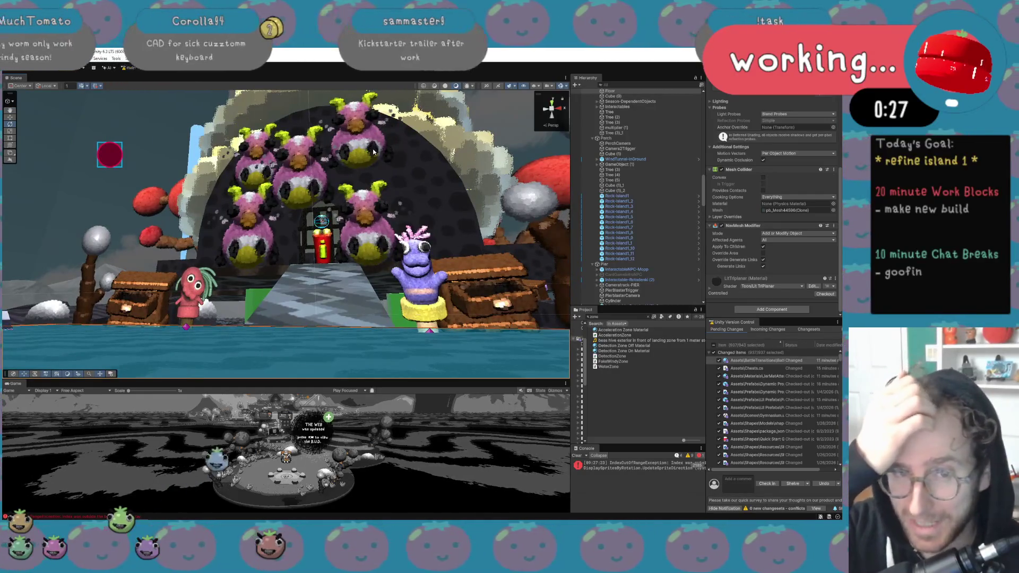
mouse_move(373, 143)
left_mouse_down()
mouse_move(389, 198)
mouse_move(401, 201)
left_mouse_up()
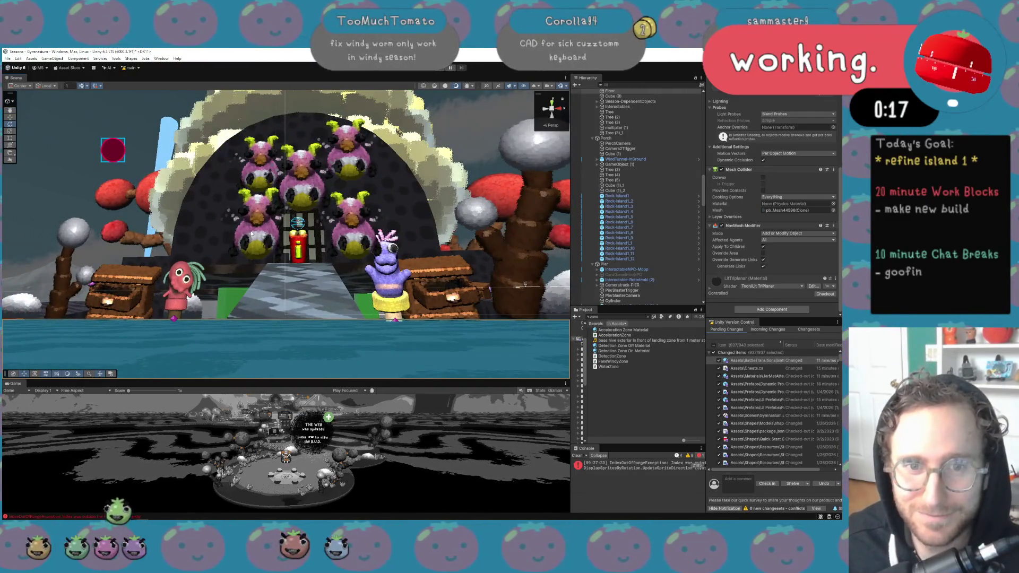
mouse_move(326, 207)
left_mouse_down()
mouse_move(362, 257)
mouse_move(327, 336)
mouse_move(317, 321)
left_mouse_up()
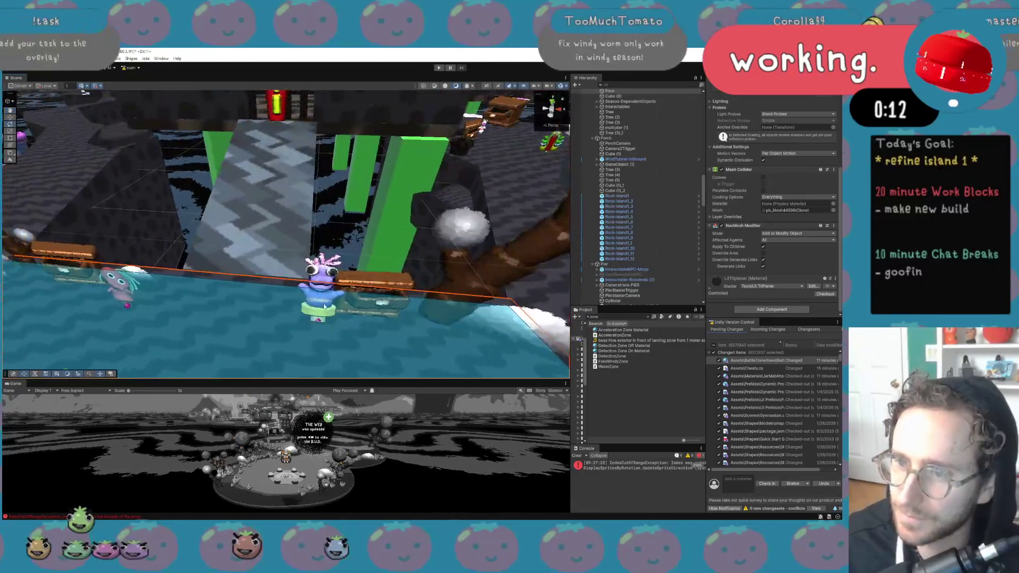
Select the Purple NPC, frame it with W and F, then fly over to the windfish
left_click(318, 320)
key("w")
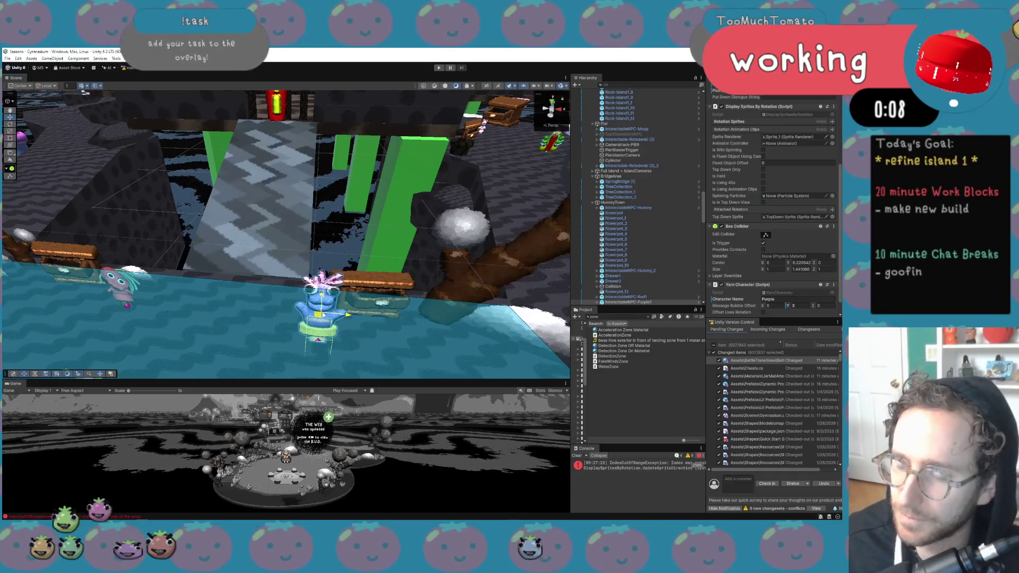
mouse_move(85, 91)
left_mouse_down()
mouse_move(224, 102)
mouse_move(359, 313)
mouse_move(439, 285)
mouse_move(565, 291)
mouse_move(499, 138)
left_mouse_up()
key("f")
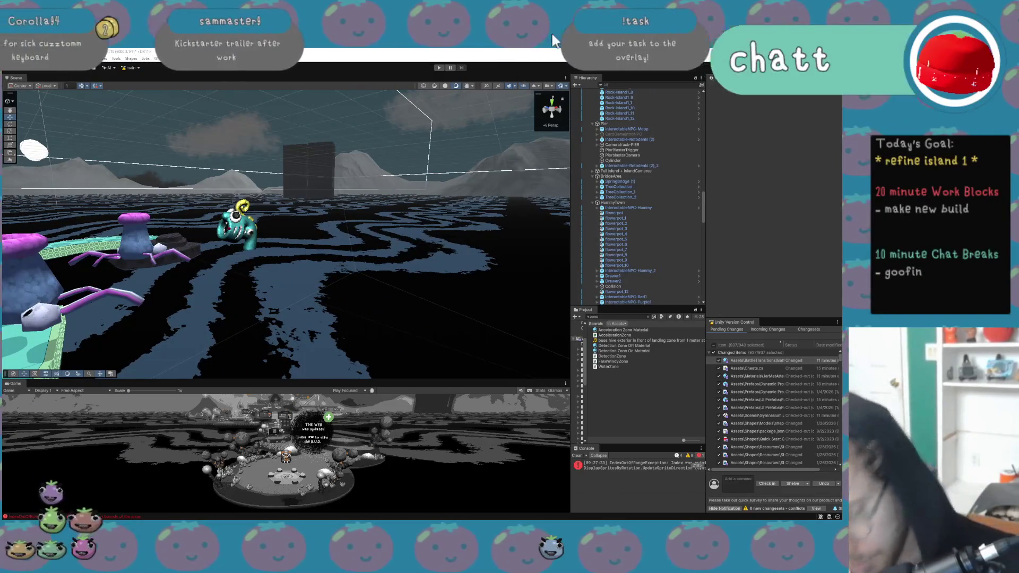
mouse_move(268, 276)
left_mouse_down()
mouse_move(287, 279)
mouse_move(308, 255)
left_mouse_up()
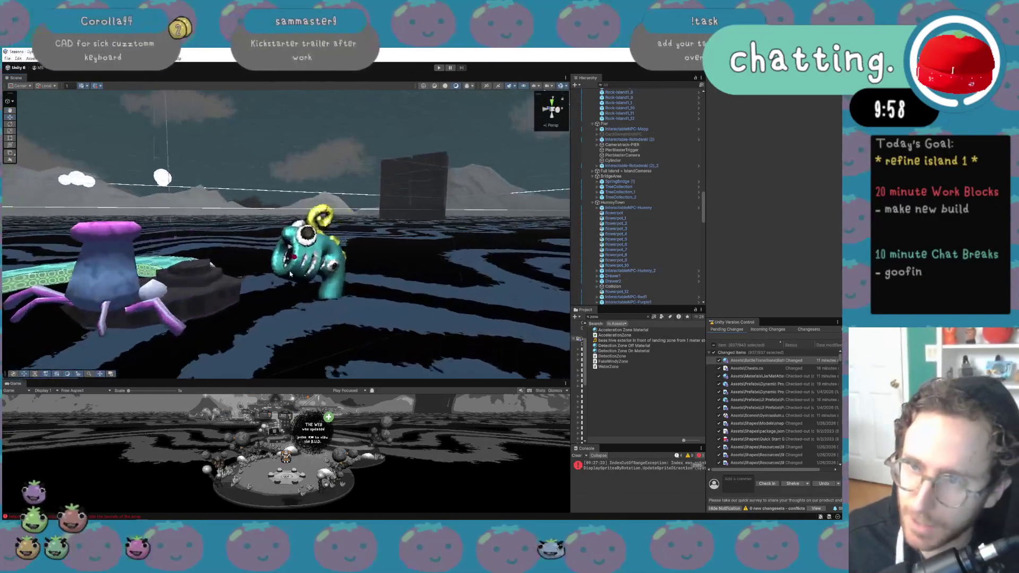
Disable WindZone's Acceleration Zone component and apply the change to the WindFish prefab
left_click(307, 255)
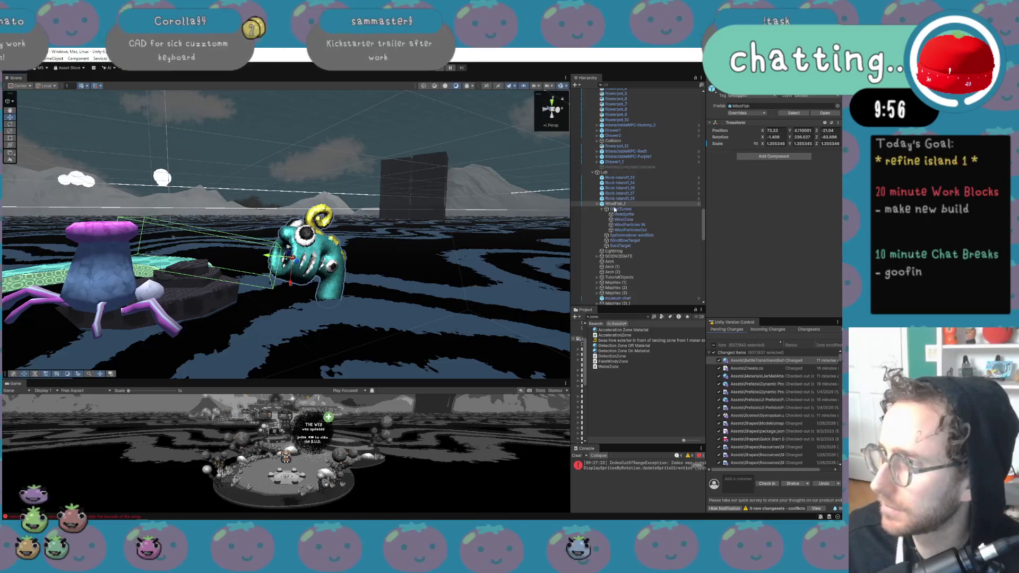
left_click(626, 234)
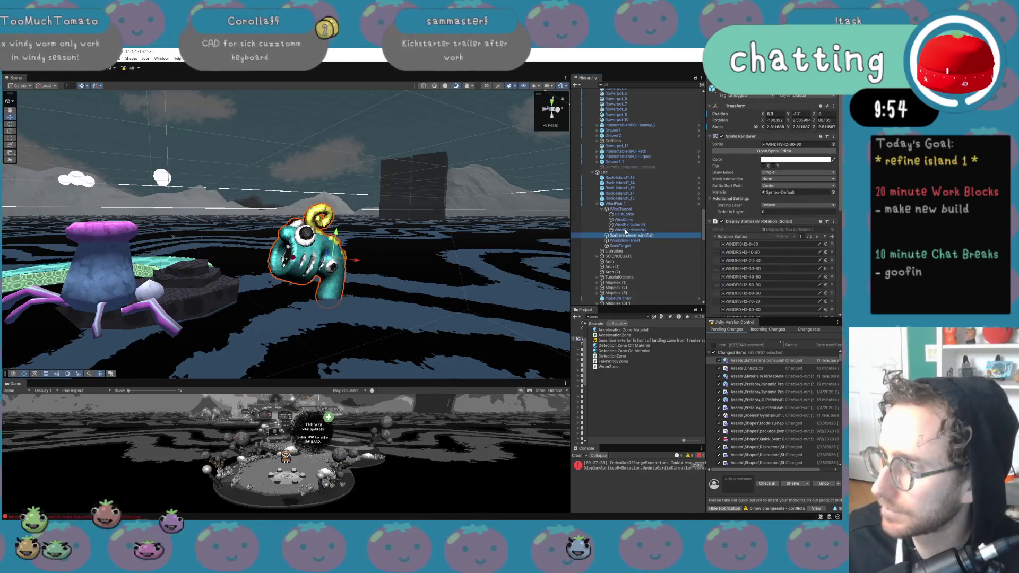
left_click(624, 220)
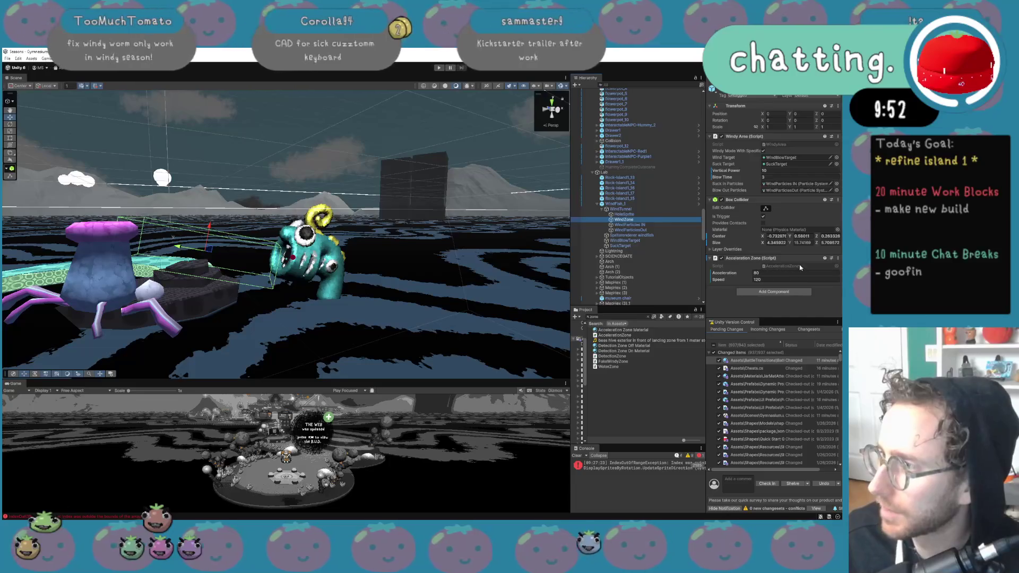
left_click(721, 258)
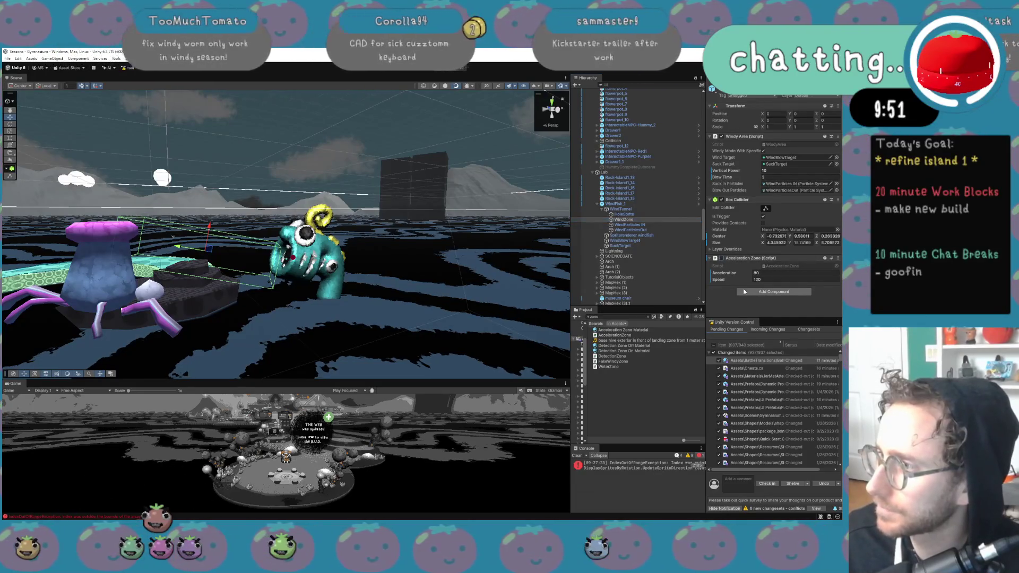
right_click(722, 258)
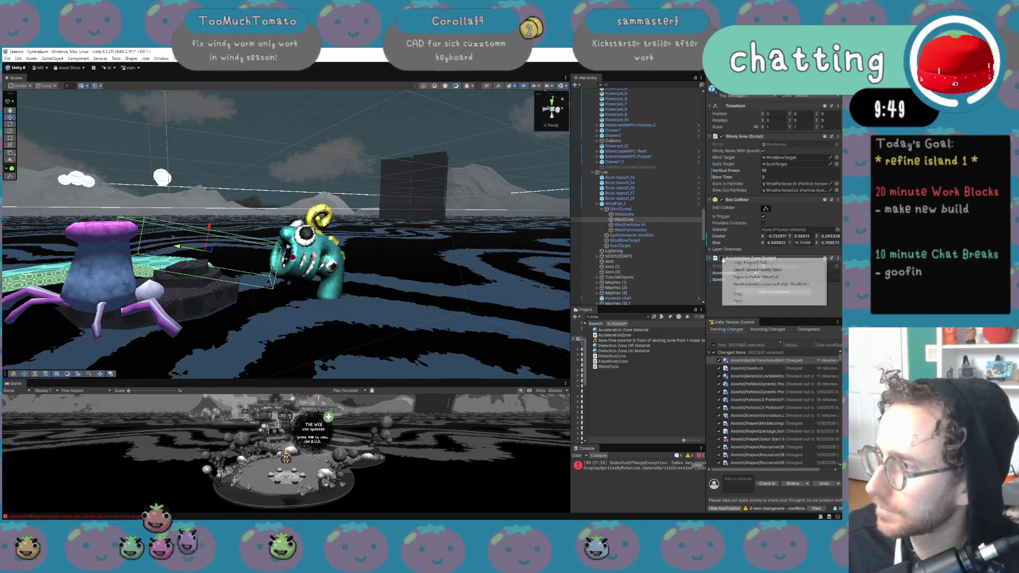
left_click(748, 277)
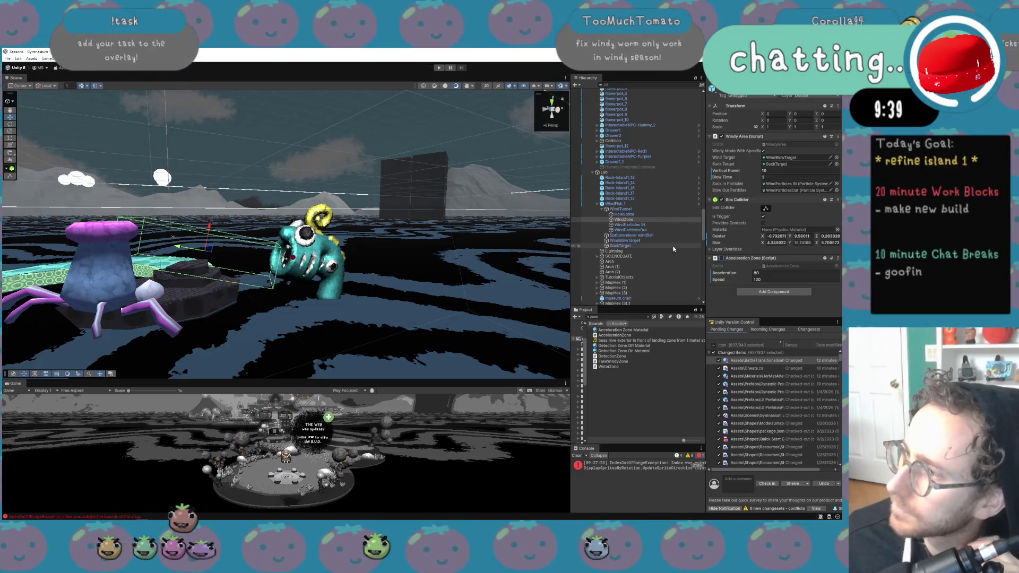
Inspect the wind particle effects, then toggle Play On Awake on WindParticlesOut inside the prefab
left_click(630, 224)
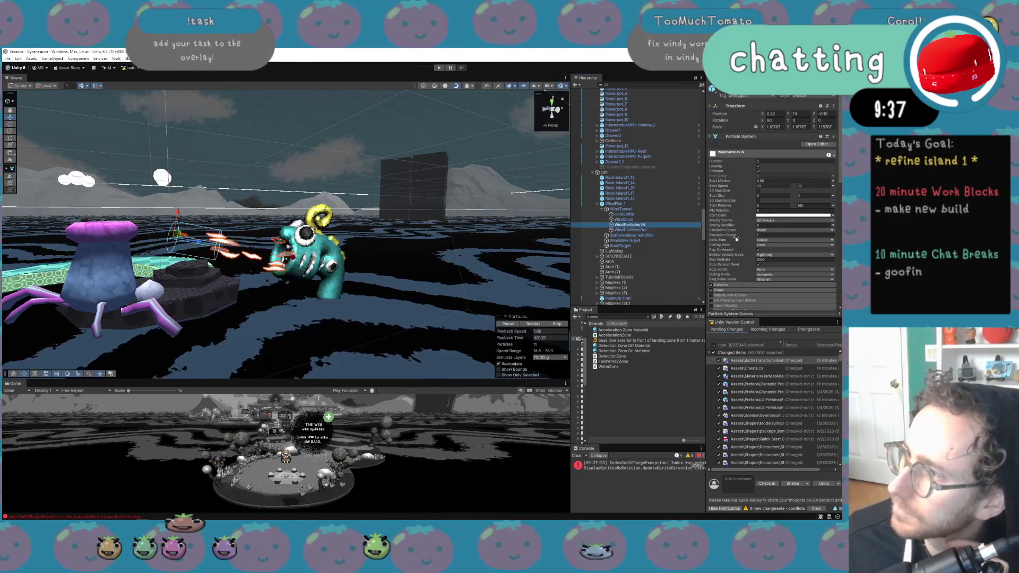
left_click(659, 203)
left_click(666, 231)
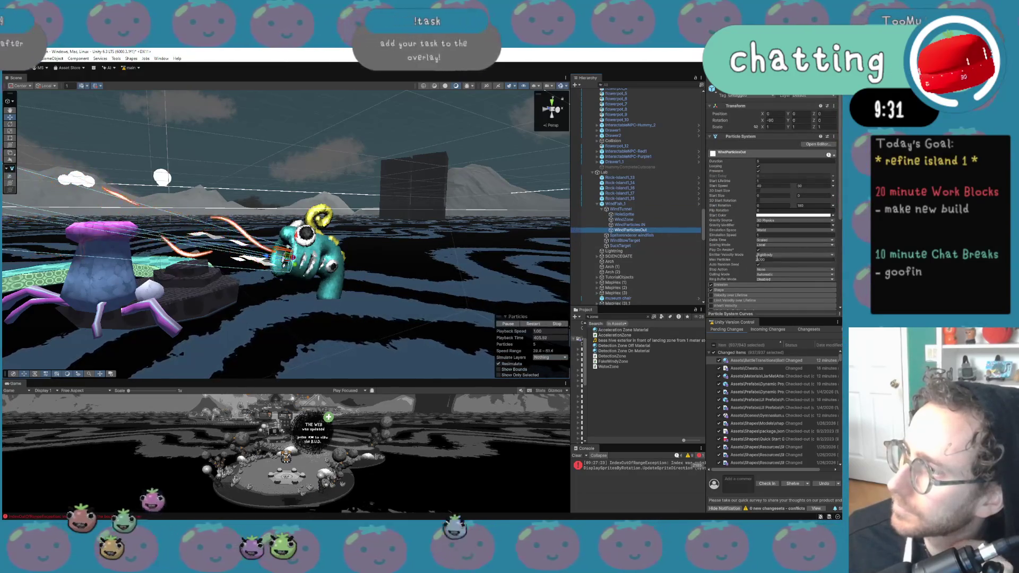
left_click(643, 204)
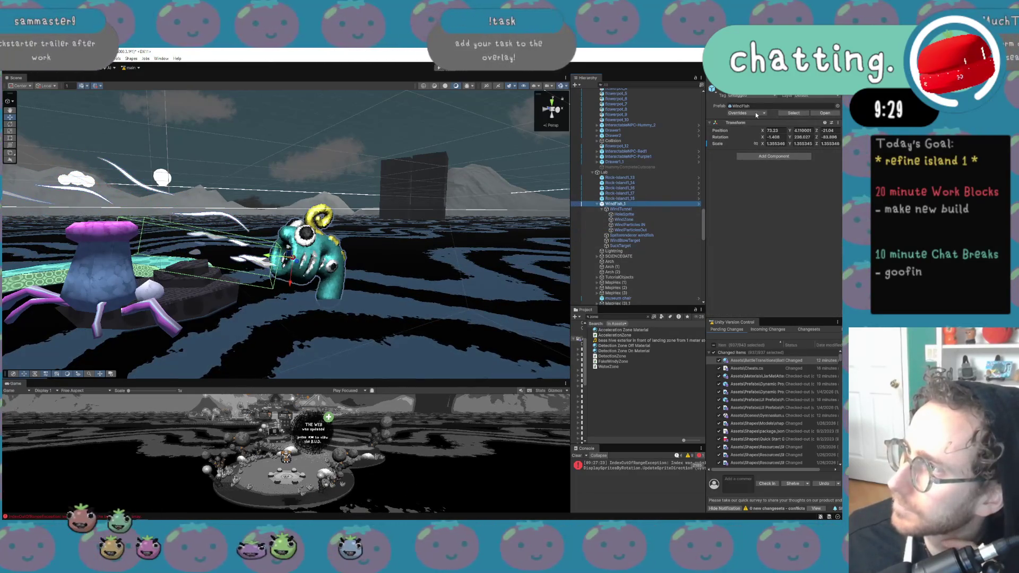
left_click(823, 114)
left_click(626, 130)
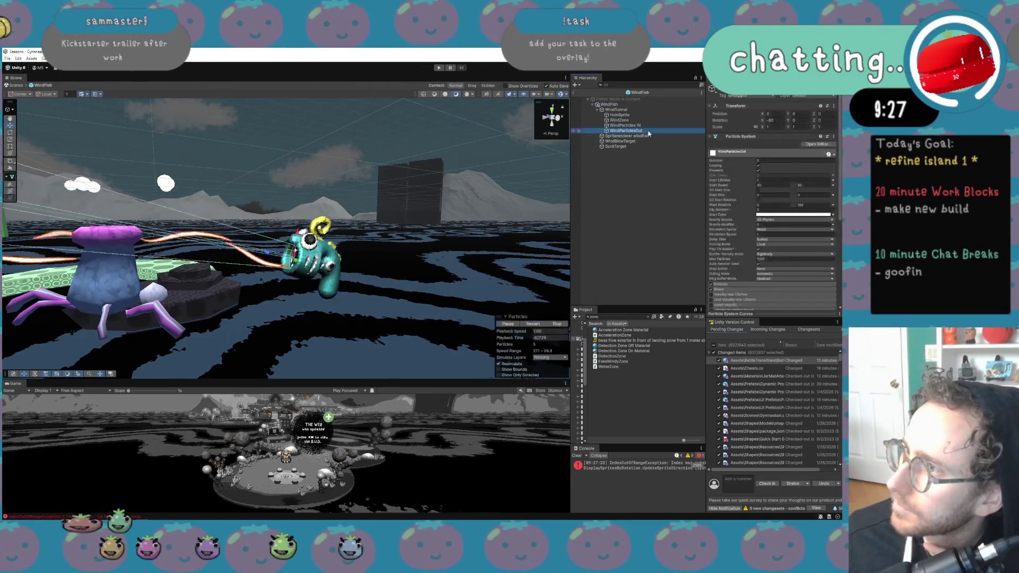
left_click(758, 249)
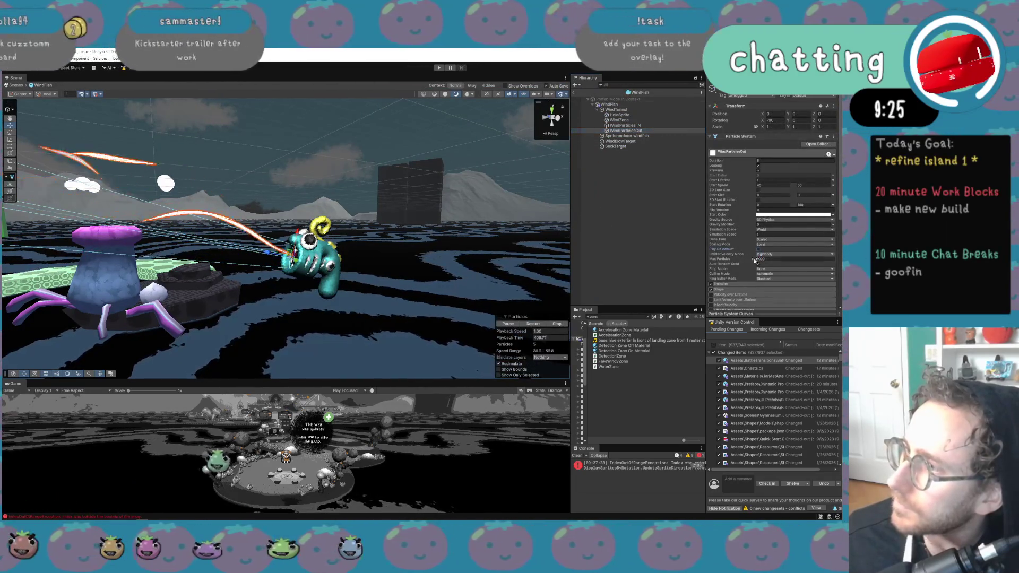
Select WindZone and open its WindyArea script in Visual Studio
left_click(639, 119)
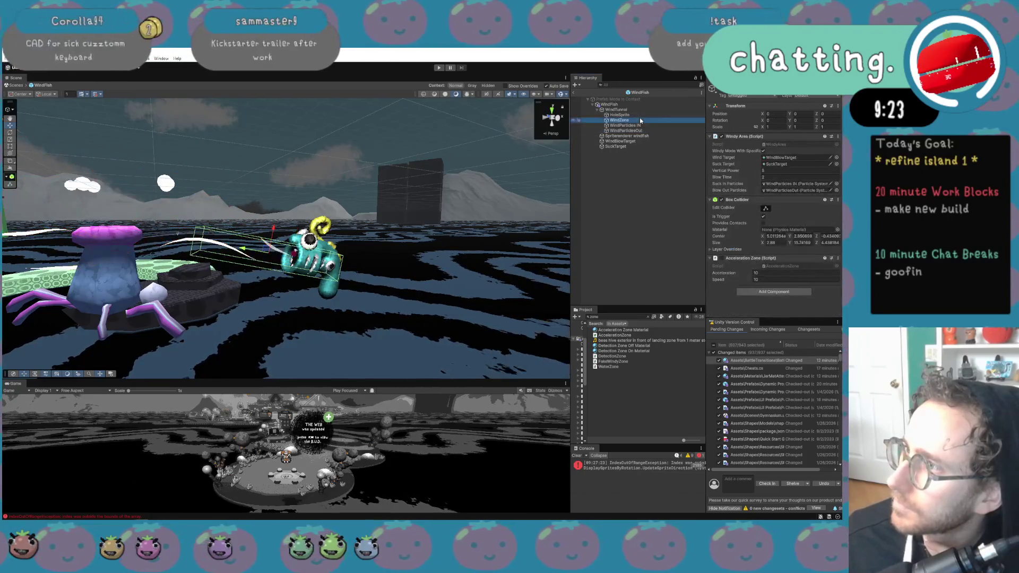
left_click(791, 144)
double_click(791, 142)
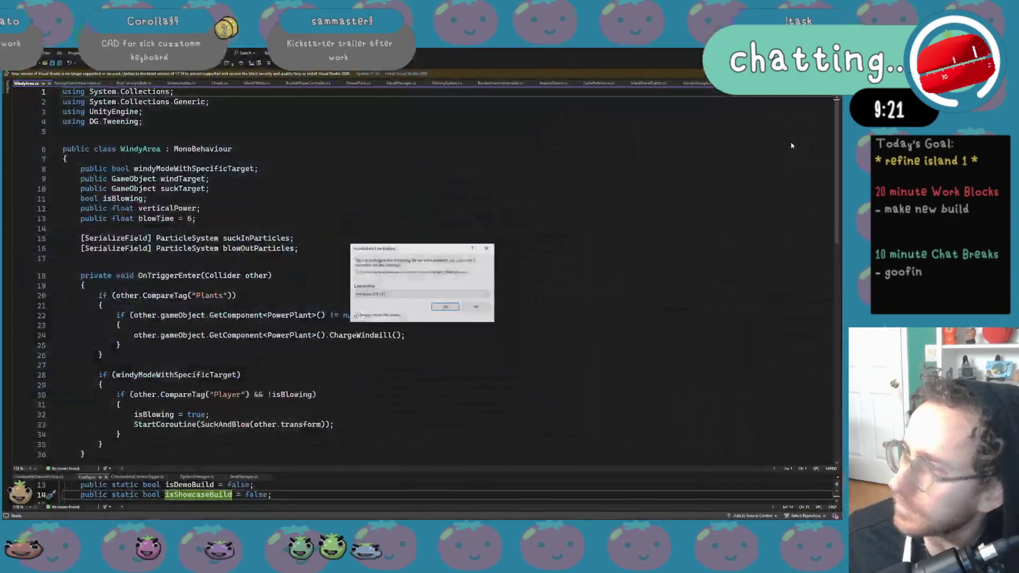
Keep WindyArea's existing line endings and return to Unity to add a component to WindZone
left_click(478, 307)
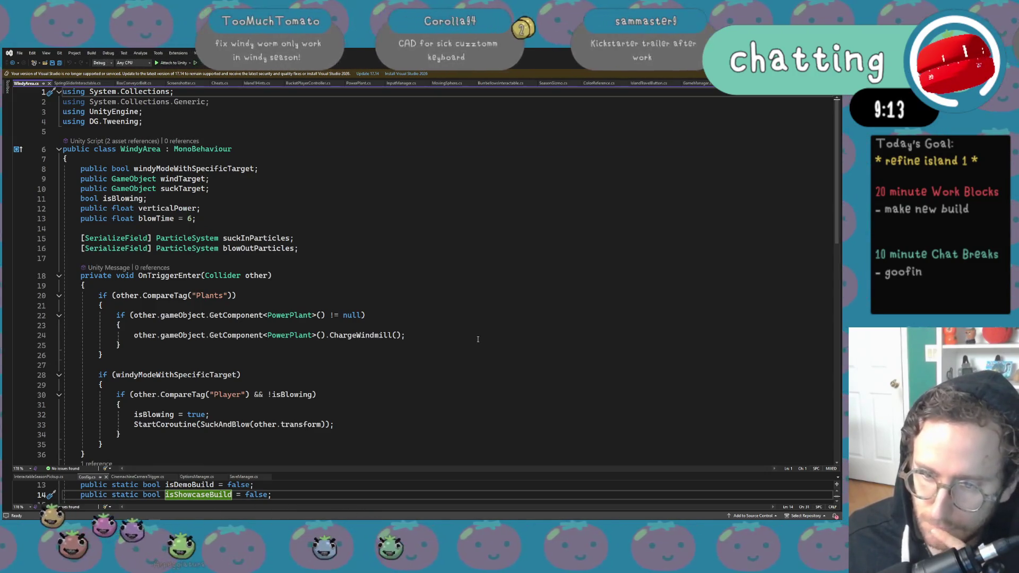
key("alt+Tab")
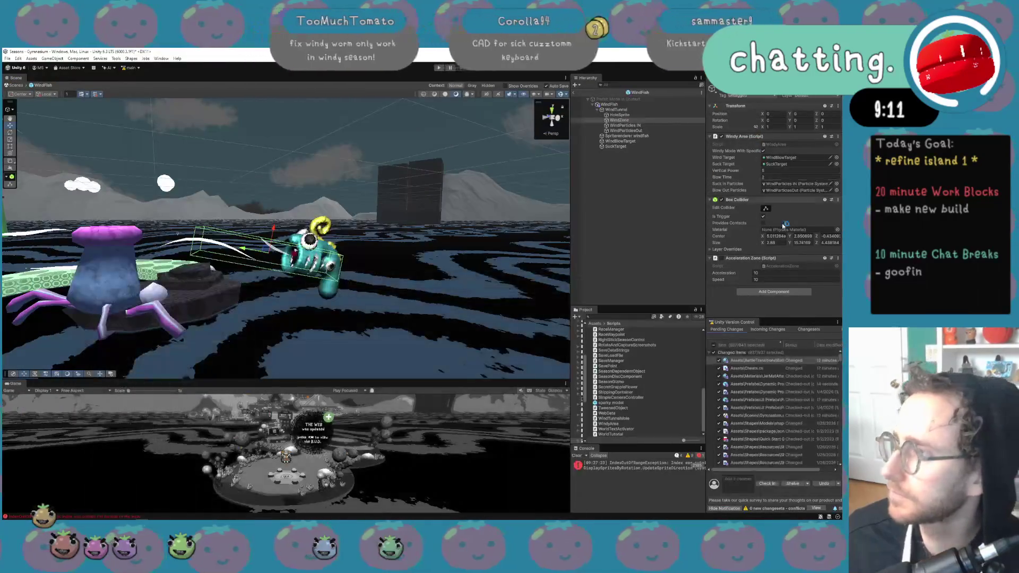
left_click(780, 292)
Add Season Dependent Object to WindZone with spring and autumn unchecked, then maximize the Game view
type("billbseason")
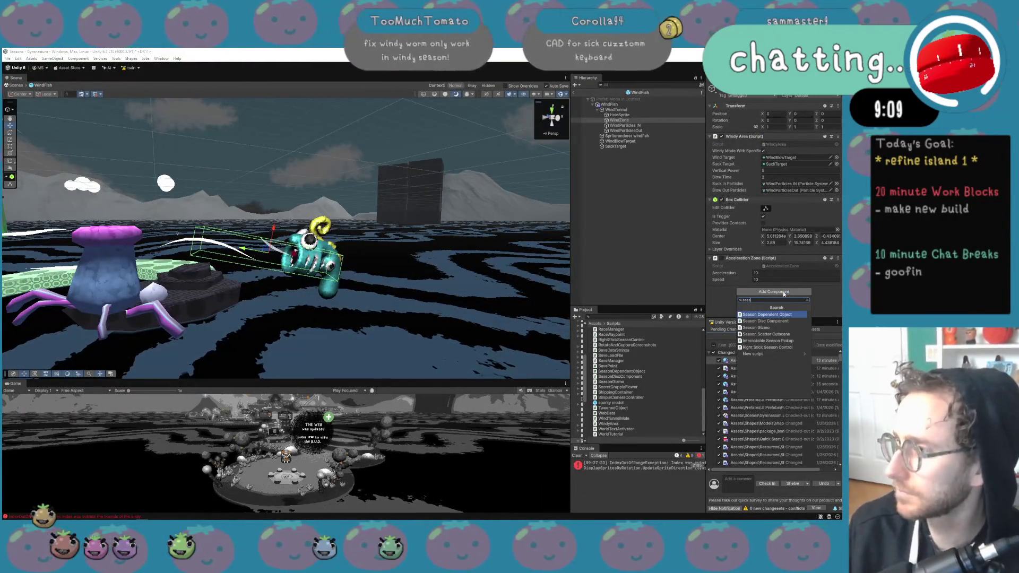
key("Return")
scroll(783, 293, "down", 2)
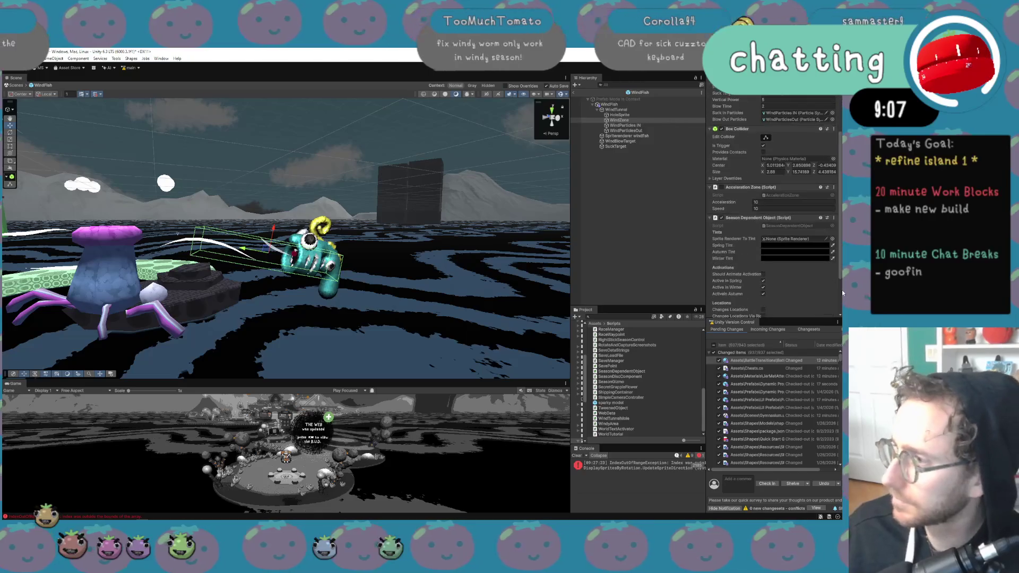
scroll(789, 269, "down", 2)
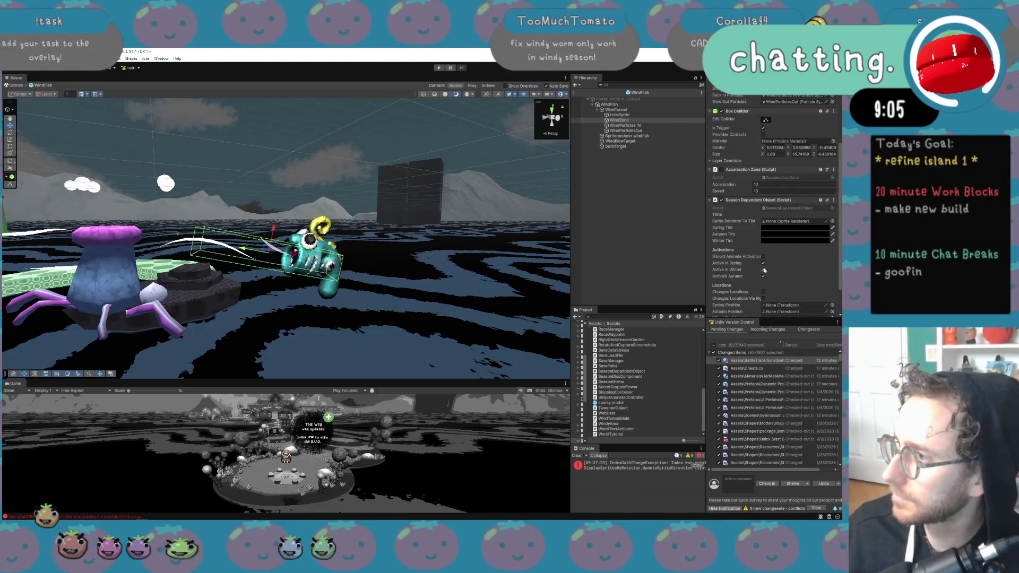
left_click(763, 276)
left_click(764, 262)
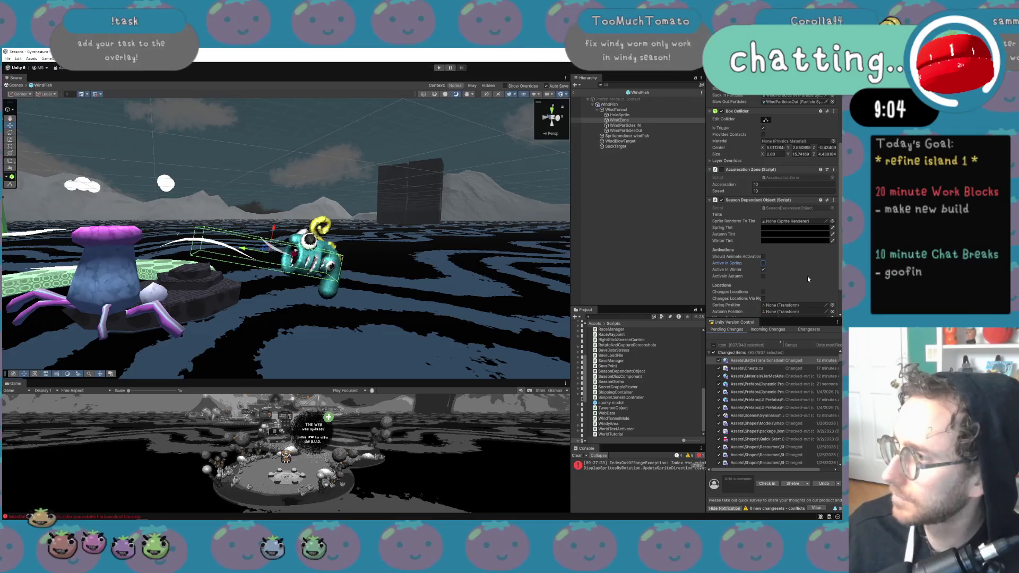
scroll(807, 276, "down", 1)
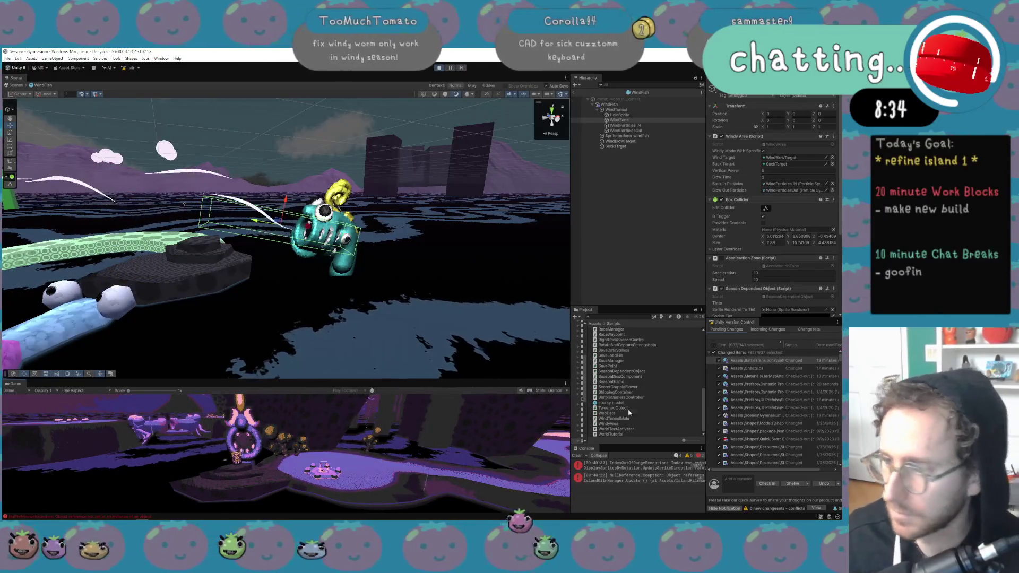
left_click(565, 383)
left_click(576, 408)
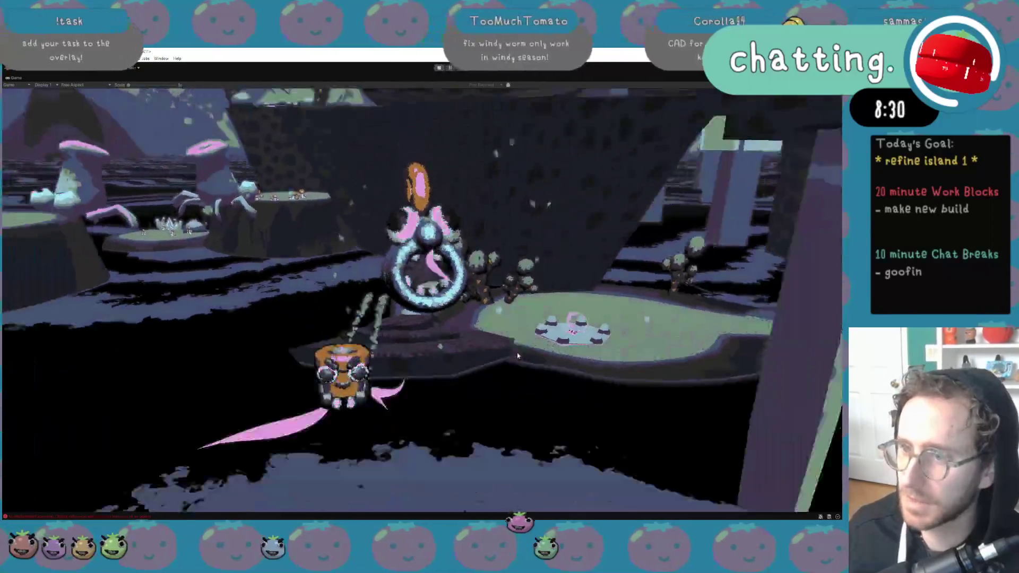
Walk the character with WASD across the grass, onto the round platform and toward the pink platform
key("a")
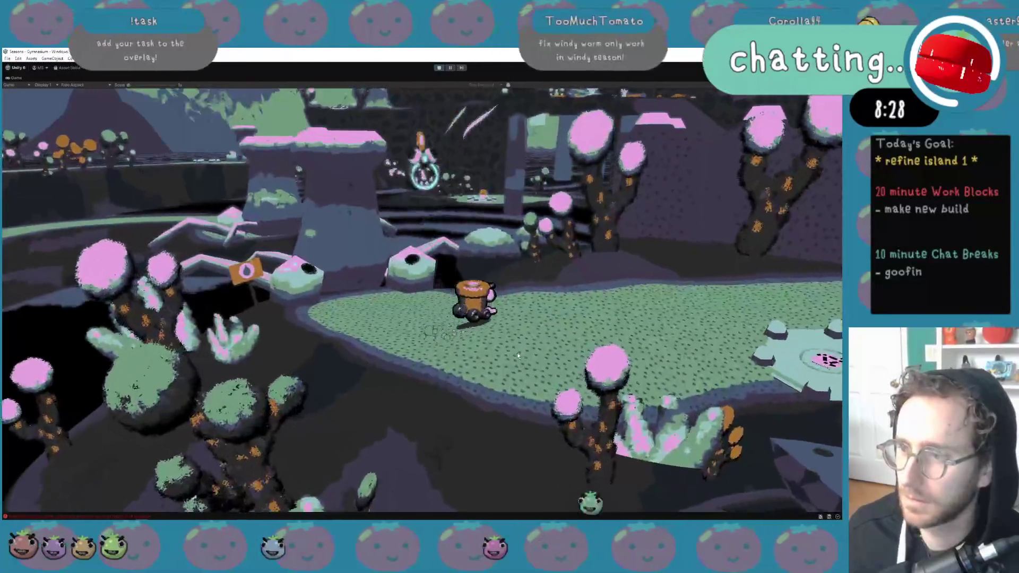
key("a")
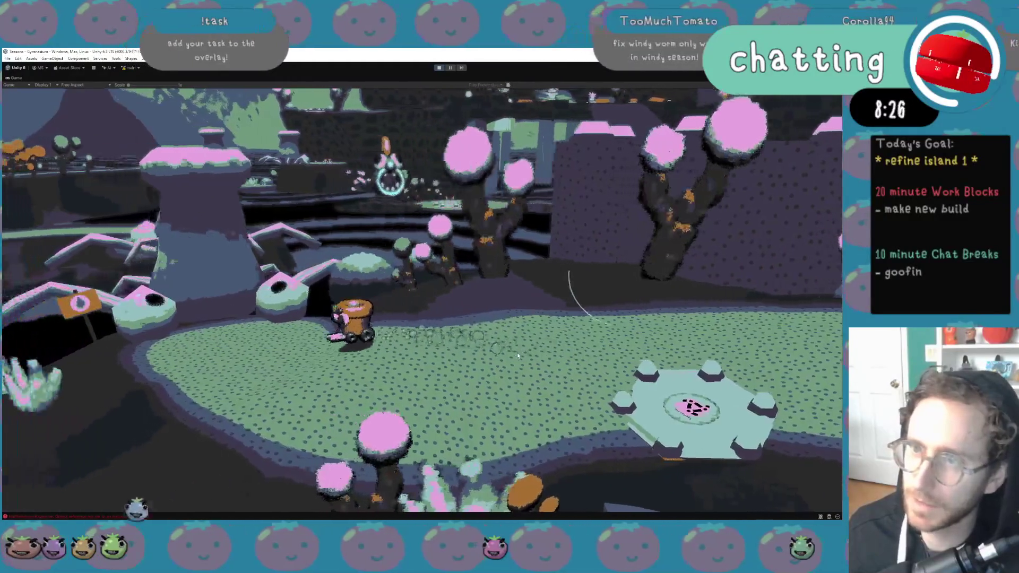
key("w")
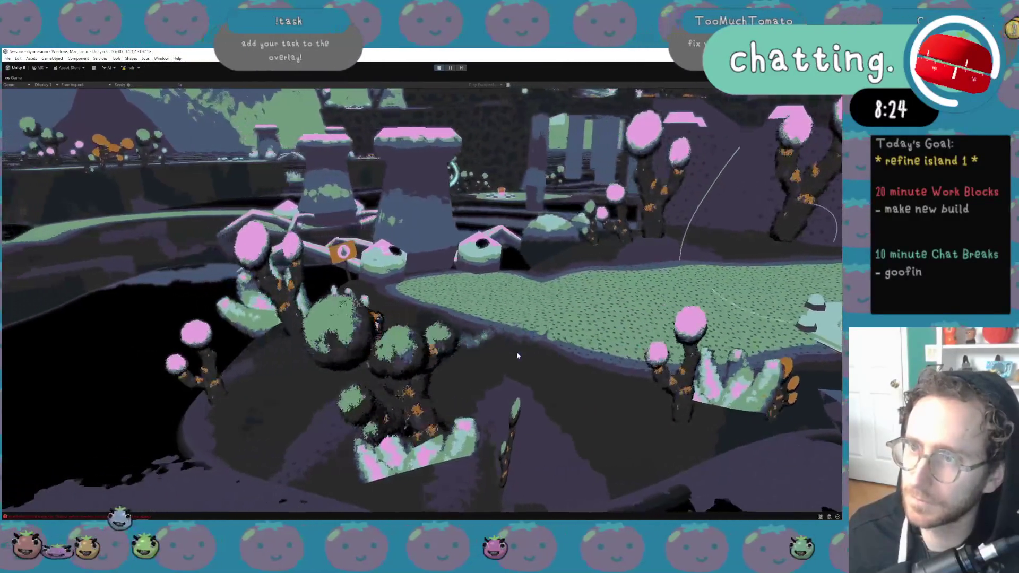
key("d")
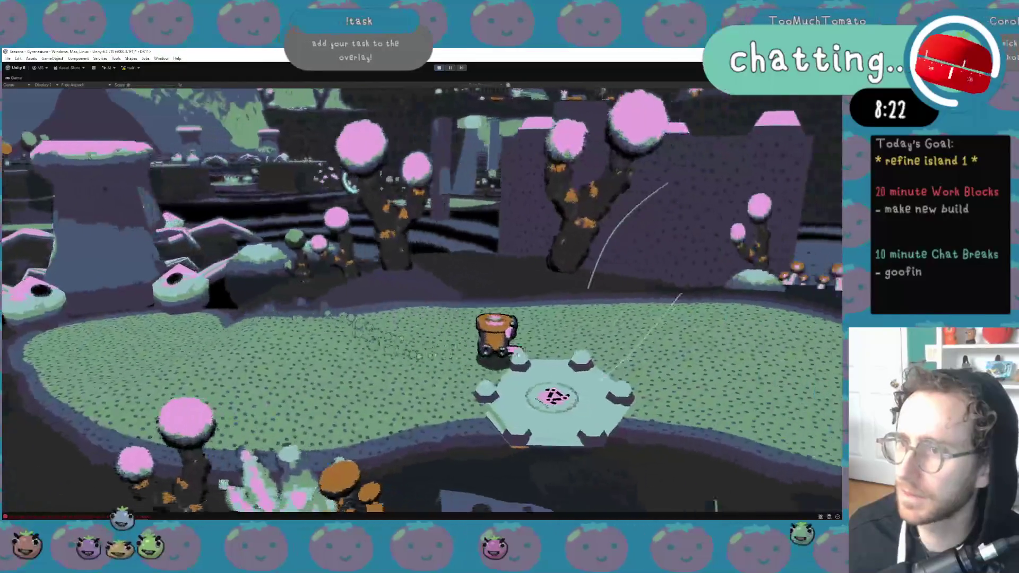
key("s")
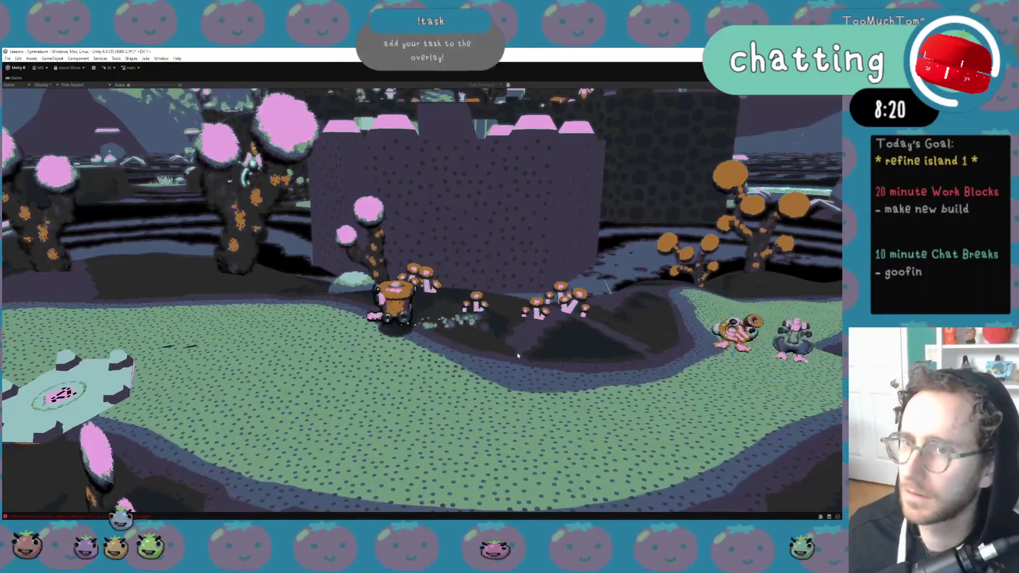
key("a")
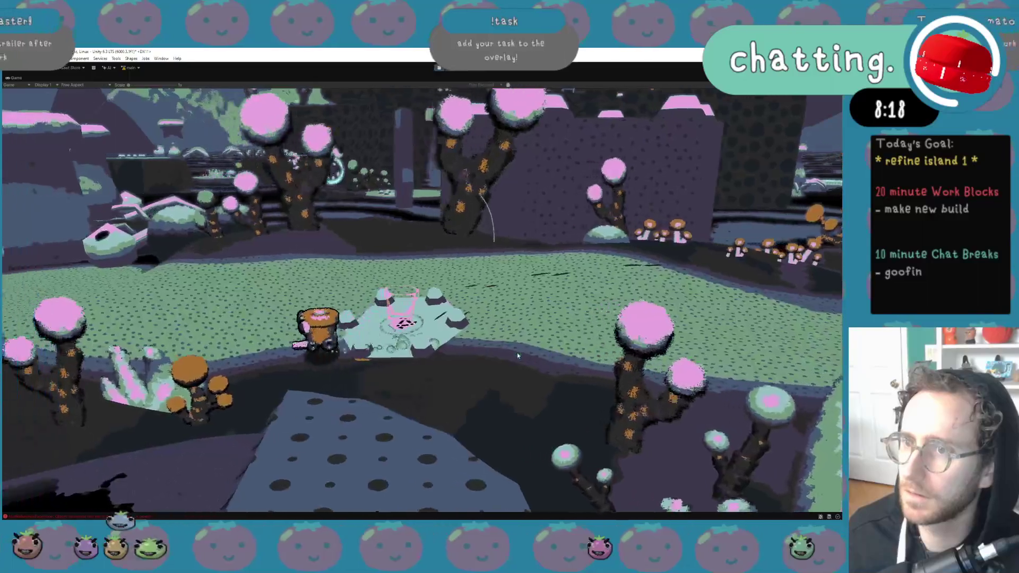
key("d")
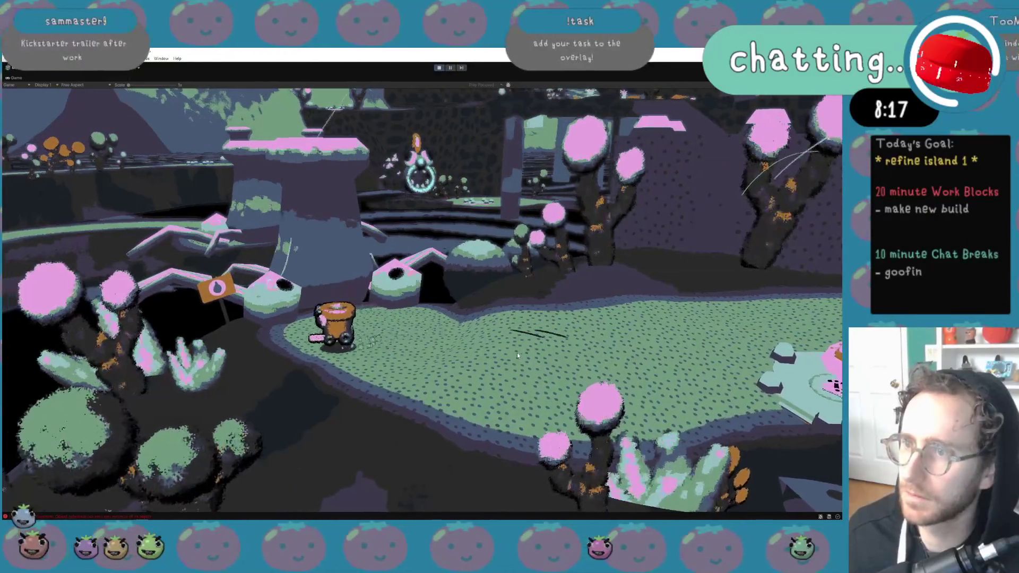
key("d")
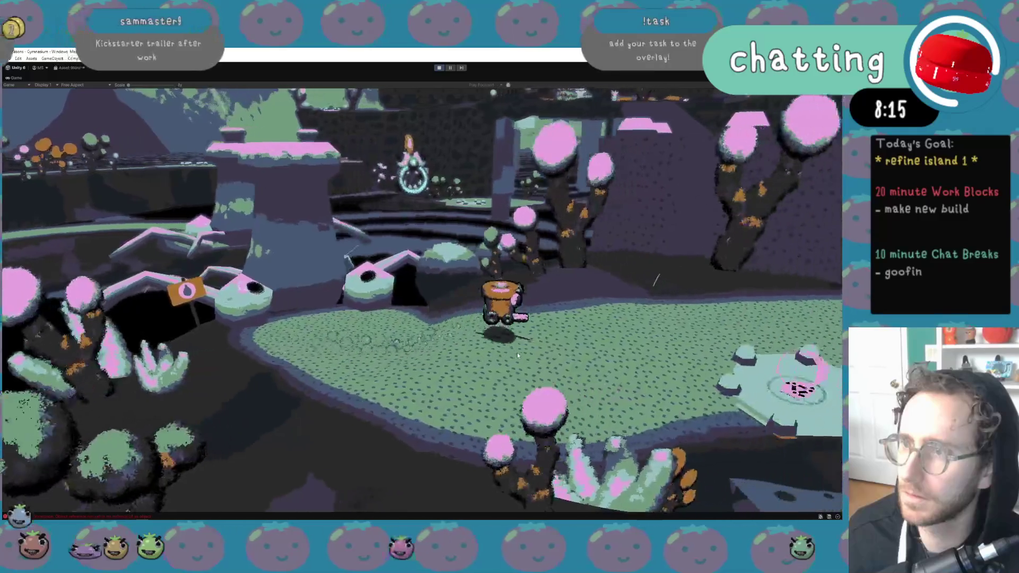
key("d")
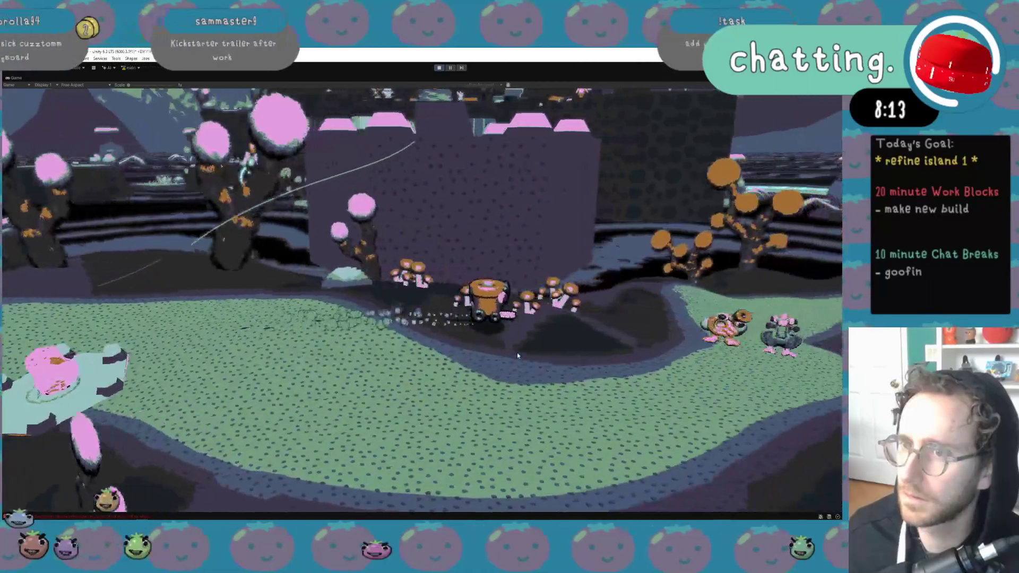
key("w")
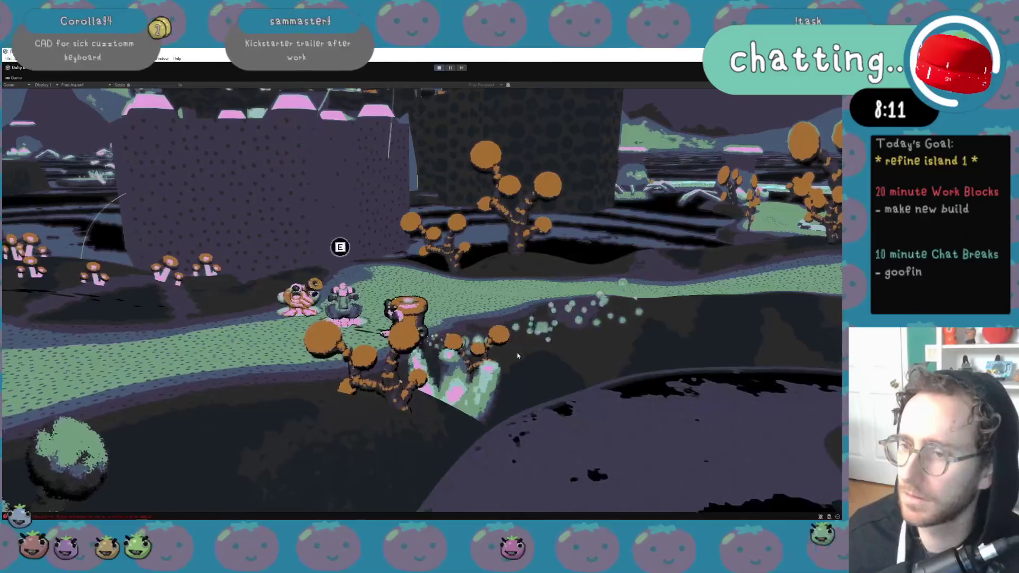
key("a")
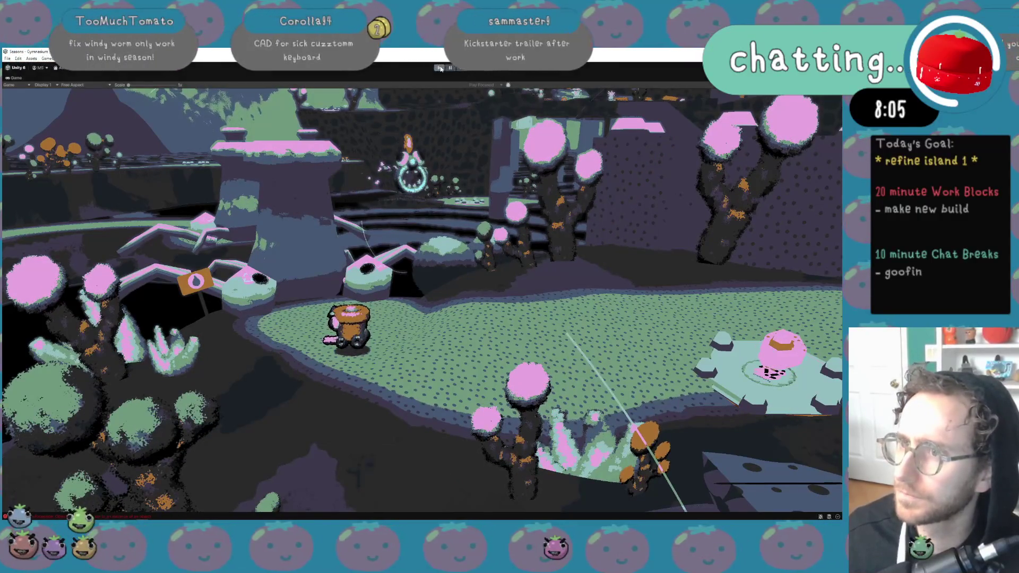
Stop Play mode, fly over to the mushroom island, and leave Prefab mode for the scene
left_click(440, 68)
mouse_move(401, 176)
left_mouse_down()
mouse_move(192, 212)
mouse_move(271, 231)
mouse_move(279, 247)
mouse_move(225, 271)
mouse_move(266, 216)
mouse_move(289, 211)
left_mouse_up()
left_click(278, 249)
left_click(575, 93)
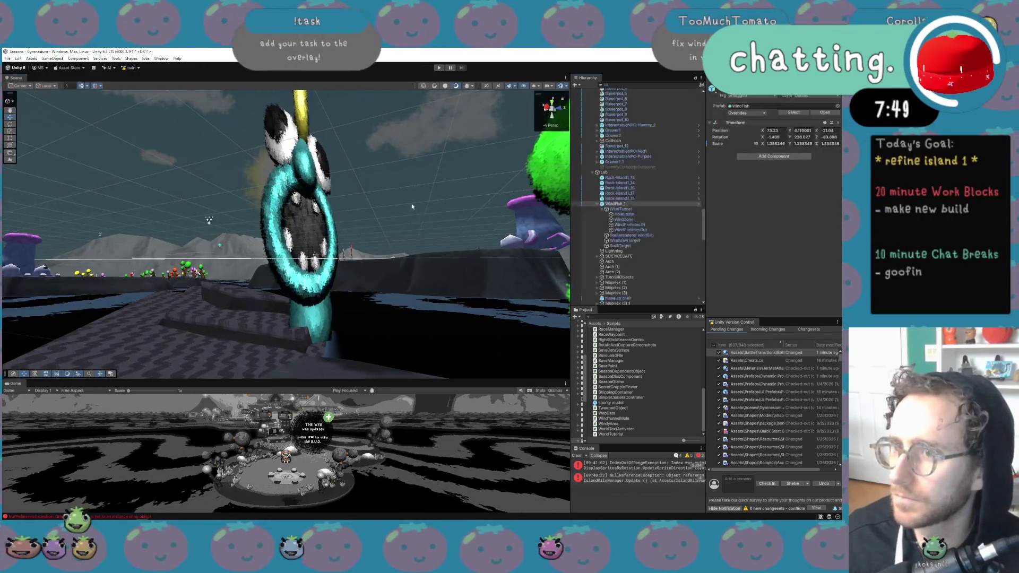
Select WindParticles IN and drag it down beneath the windfish to Position Z -2.09
mouse_move(412, 202)
left_mouse_down()
mouse_move(385, 258)
mouse_move(492, 278)
left_mouse_up()
scroll(610, 166, "up", 4)
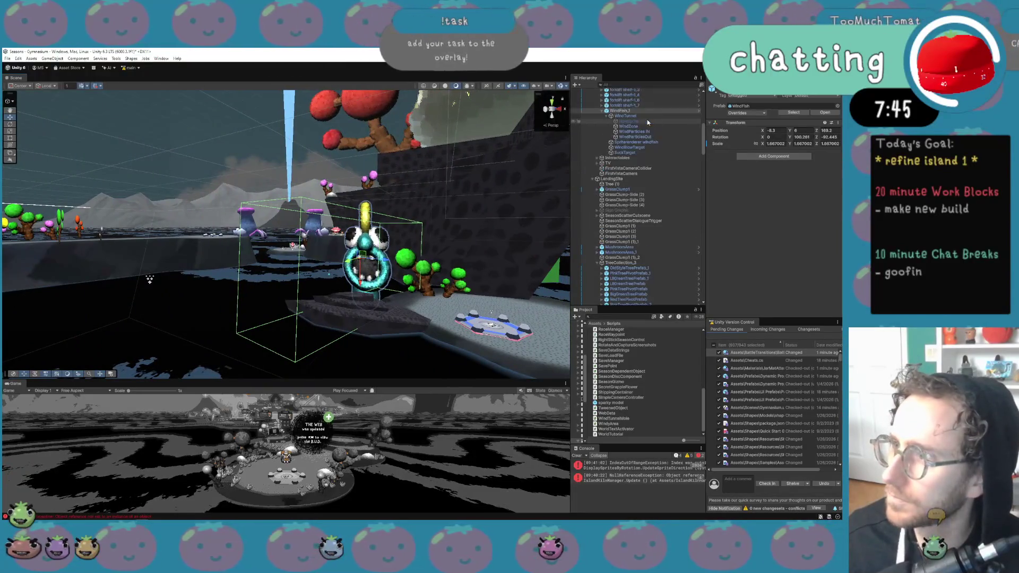
left_click(628, 146)
left_click(645, 156)
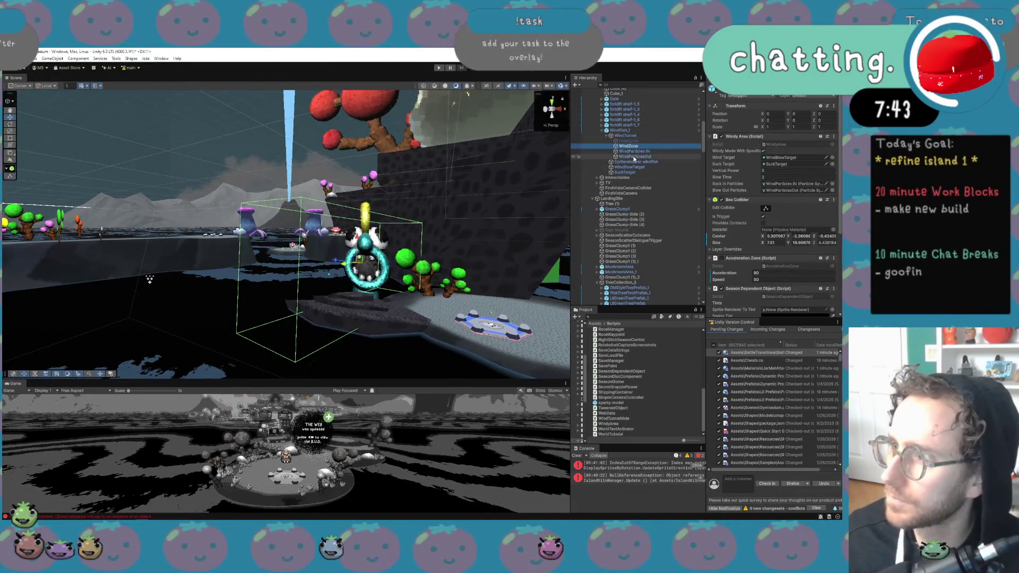
left_click(648, 150)
mouse_move(453, 215)
left_mouse_down()
mouse_move(499, 225)
mouse_move(320, 254)
left_mouse_up()
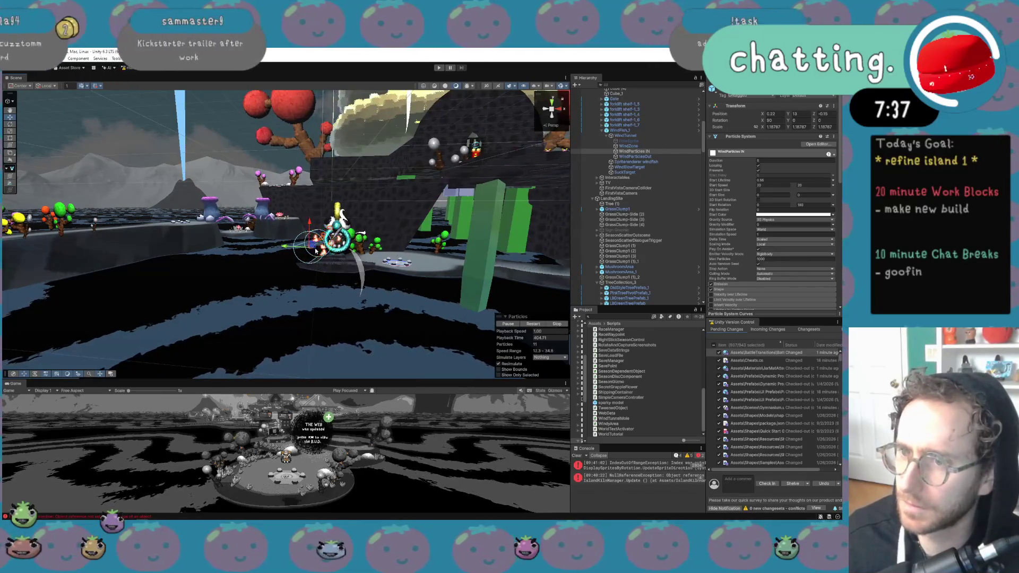
mouse_move(290, 248)
left_mouse_down()
mouse_move(349, 254)
mouse_move(375, 317)
mouse_move(297, 312)
left_mouse_up()
key("e")
key("ctrl+z")
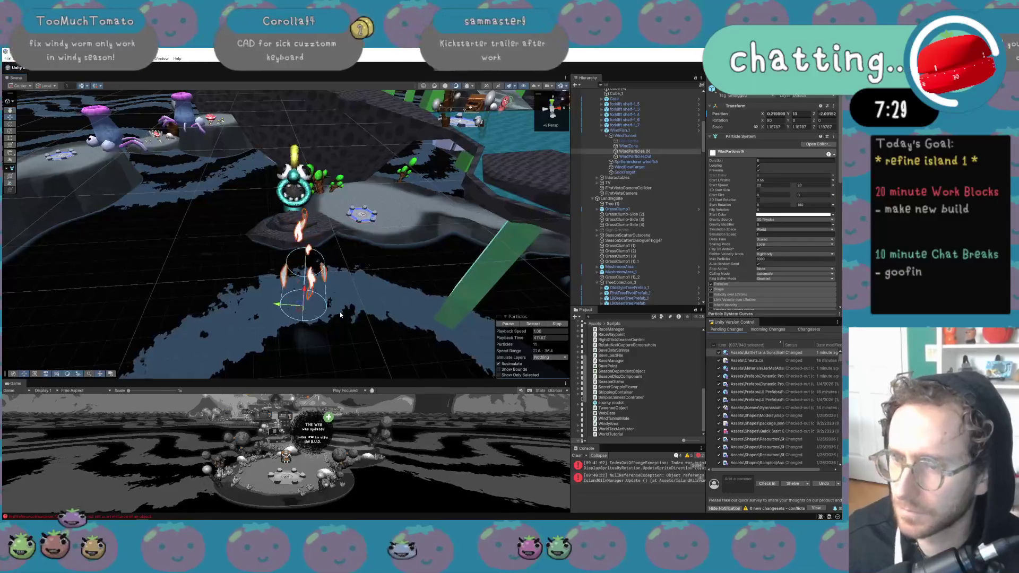
left_click(307, 285)
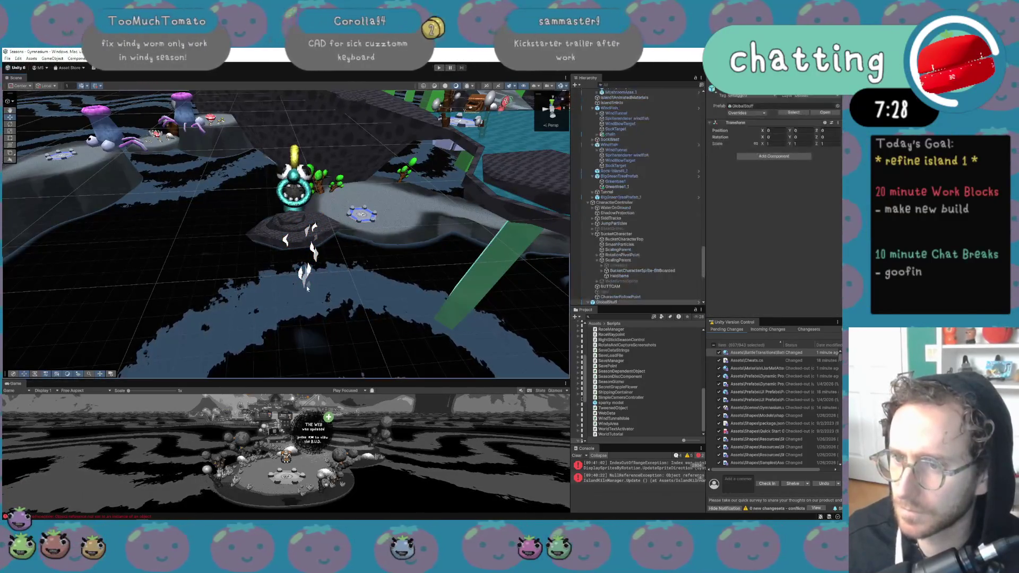
Rotate the WindParticles IN emitter so its X rotation drops from 90 to about 83.87
left_click(307, 285)
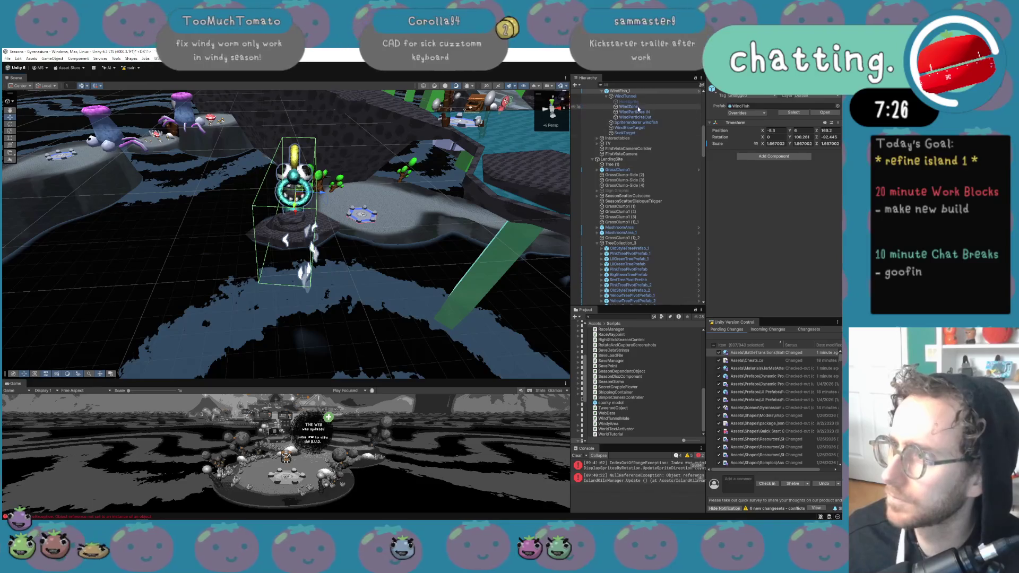
left_click(306, 307)
key("e")
left_click_drag(318, 314, 330, 325)
key("ctrl+z")
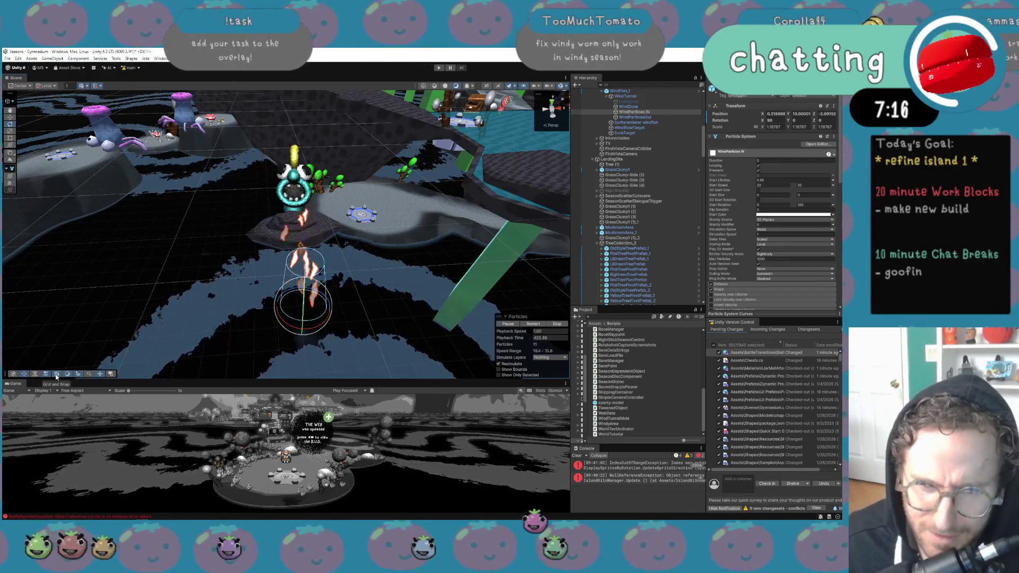
left_click_drag(325, 319, 316, 329)
key("ctrl+z")
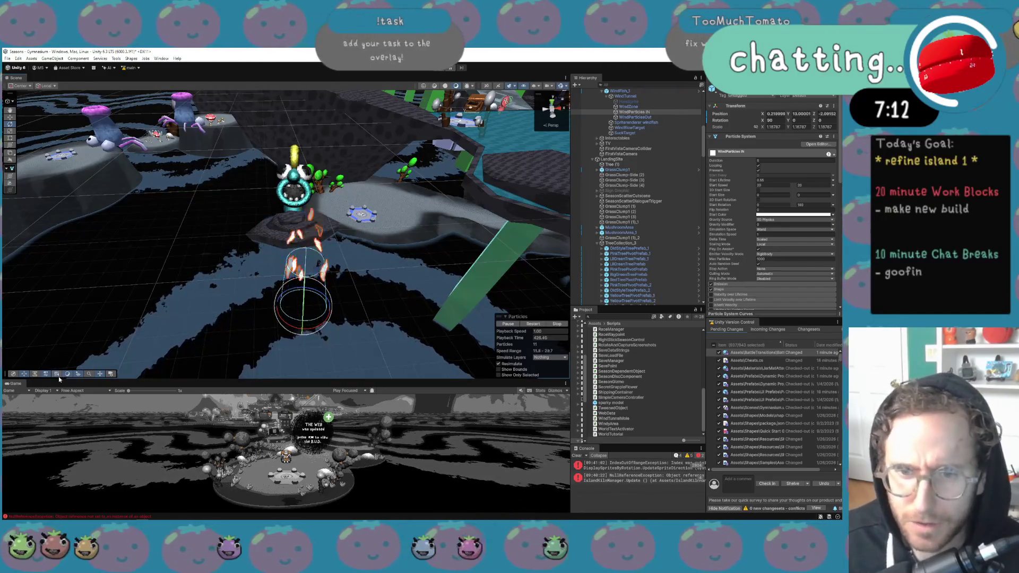
left_click(57, 374)
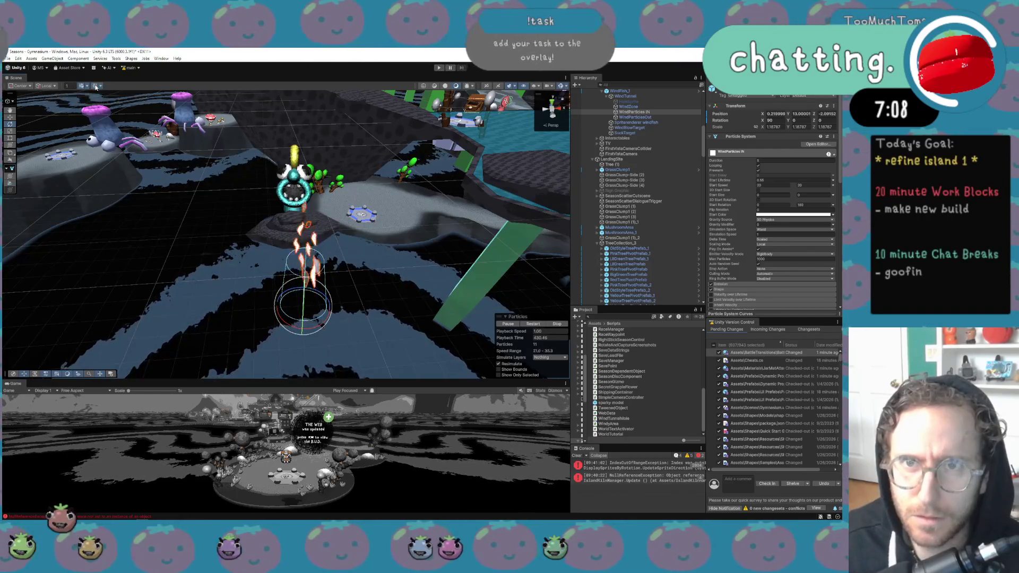
left_click_drag(315, 326, 286, 352)
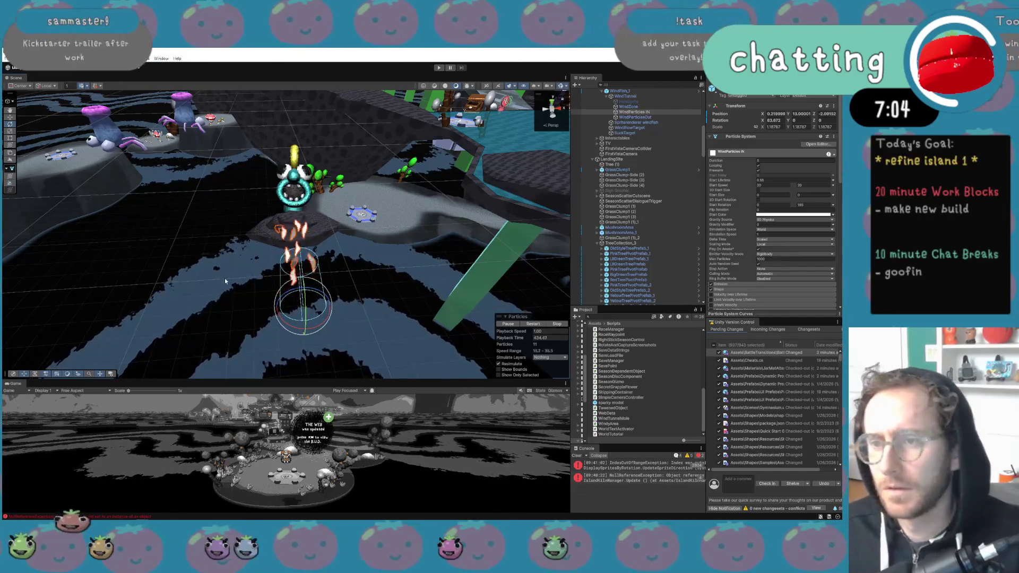
left_click_drag(242, 273, 243, 222)
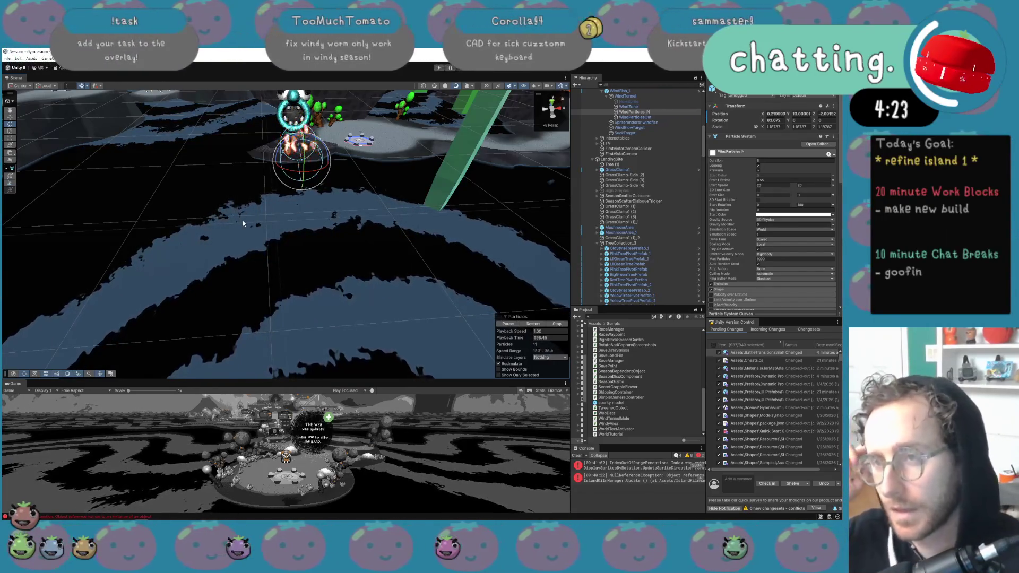
mouse_move(243, 220)
left_mouse_down()
mouse_move(276, 142)
mouse_move(265, 115)
mouse_move(280, 122)
mouse_move(196, 215)
left_mouse_up()
Move and rotate both white hand decorations into new spots among the pink trees
left_click(159, 283)
mouse_move(159, 283)
left_mouse_down()
mouse_move(164, 291)
mouse_move(287, 242)
mouse_move(281, 257)
mouse_move(316, 248)
mouse_move(301, 239)
left_mouse_up()
key("e")
key("w")
left_click(301, 240)
key("f")
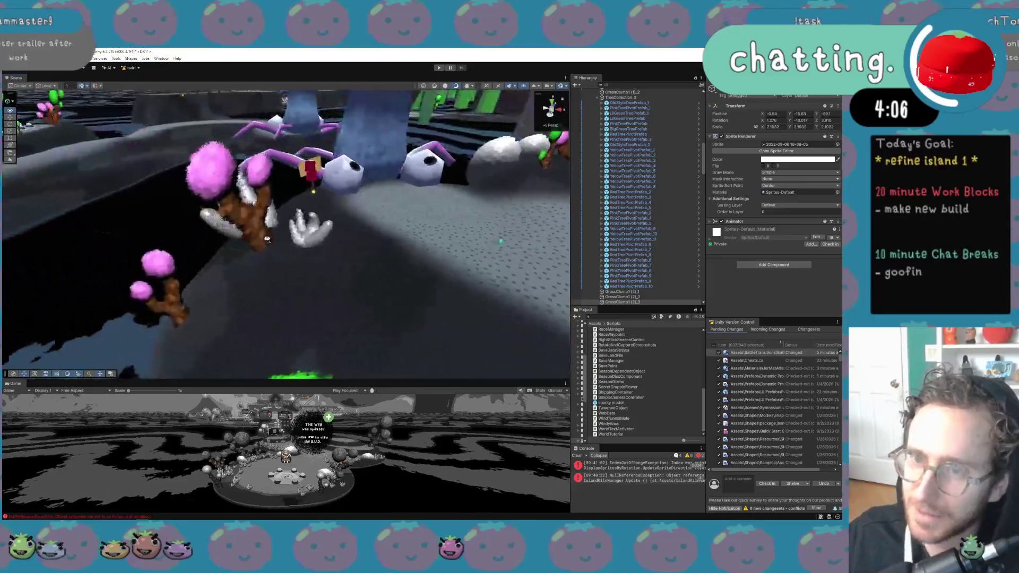
mouse_move(355, 239)
left_mouse_down()
mouse_move(358, 269)
mouse_move(430, 234)
mouse_move(321, 257)
mouse_move(429, 233)
mouse_move(361, 229)
left_mouse_up()
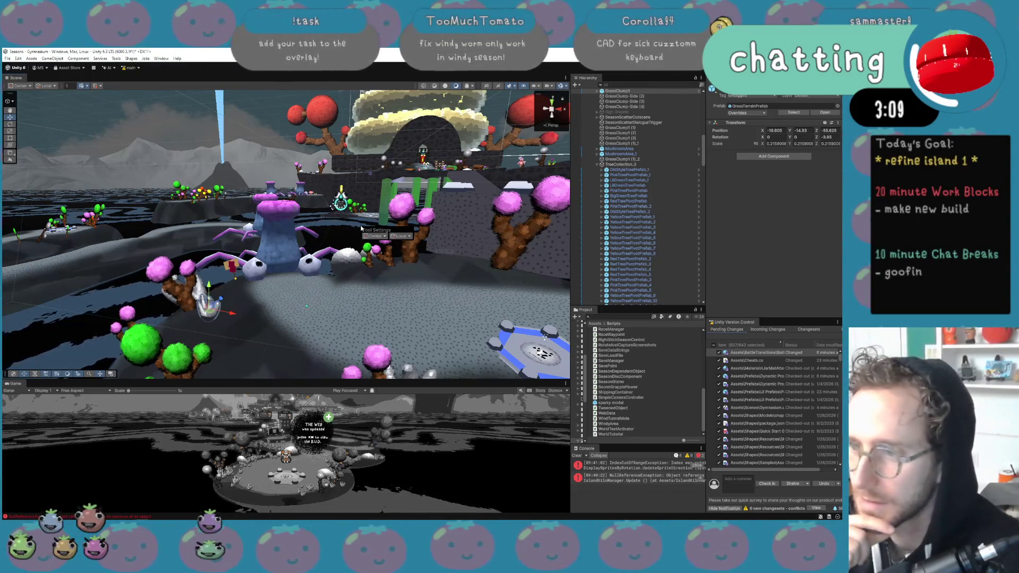
left_click(311, 260)
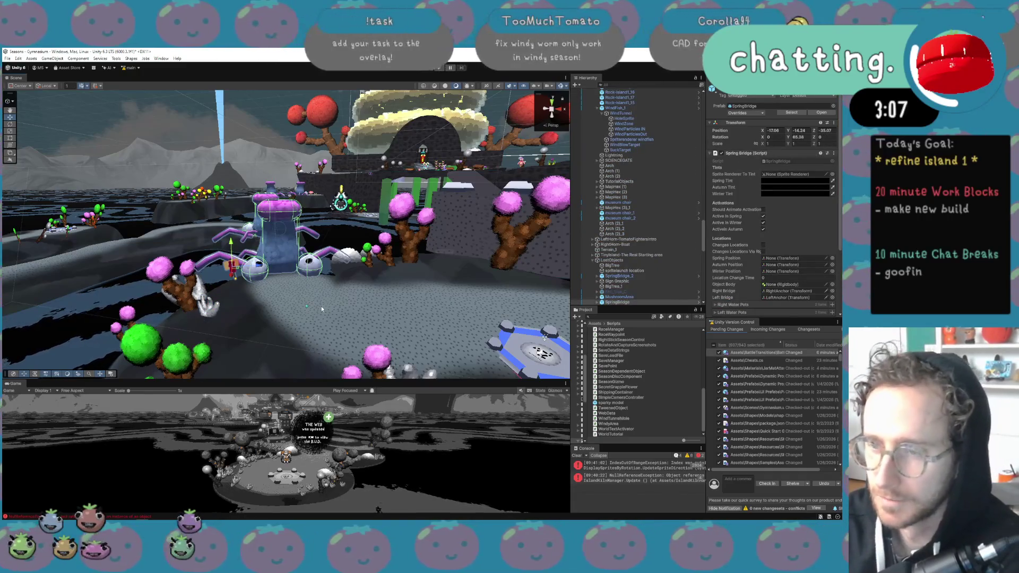
scroll(322, 308, "up", 2)
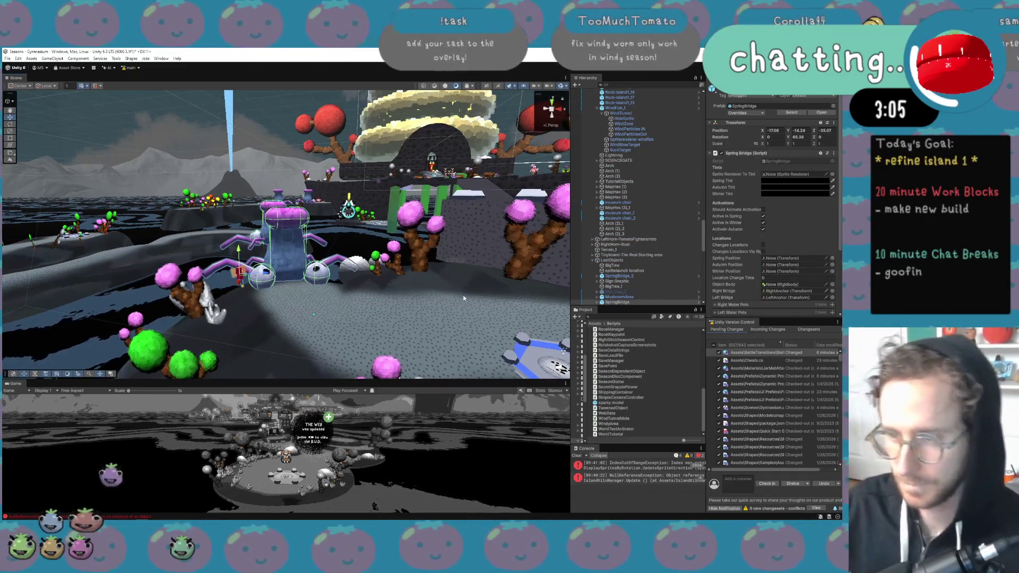
mouse_move(435, 272)
left_mouse_down()
mouse_move(431, 311)
mouse_move(563, 309)
mouse_move(564, 296)
mouse_move(450, 275)
mouse_move(453, 305)
mouse_move(367, 211)
left_mouse_up()
Select the teal windfish's sprite child object and frame it in the Scene view
left_click(367, 211)
left_click(366, 211)
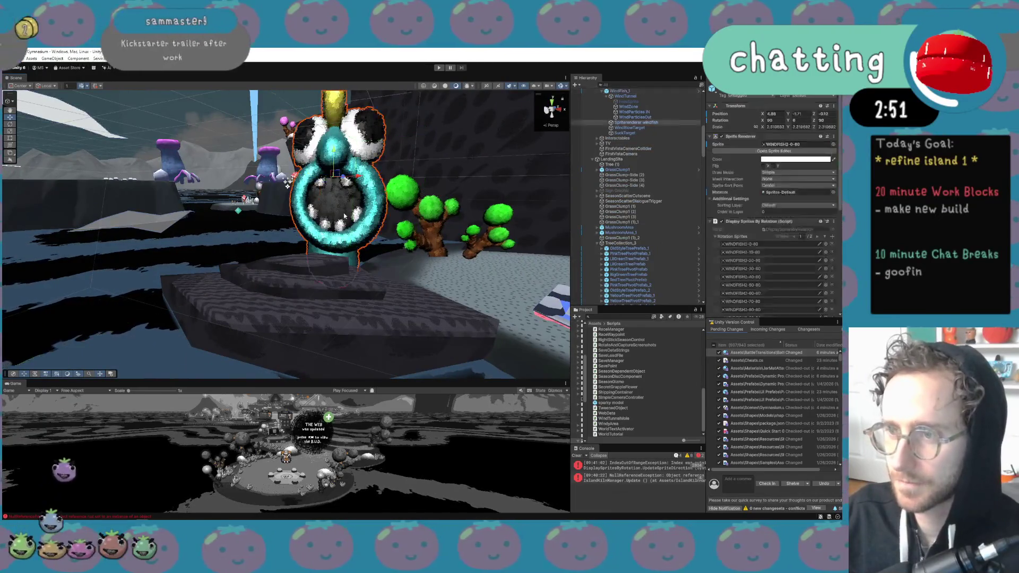
key("f")
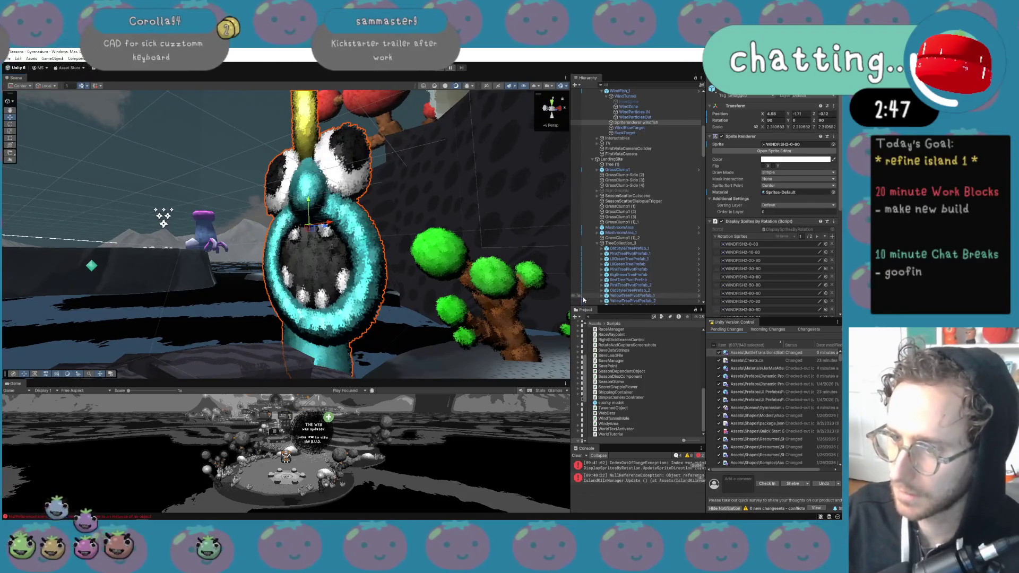
Widen the Project panel, search for 'screenshot' and open the SCREENSHOT STUDIO scene
left_click_drag(588, 330, 647, 330)
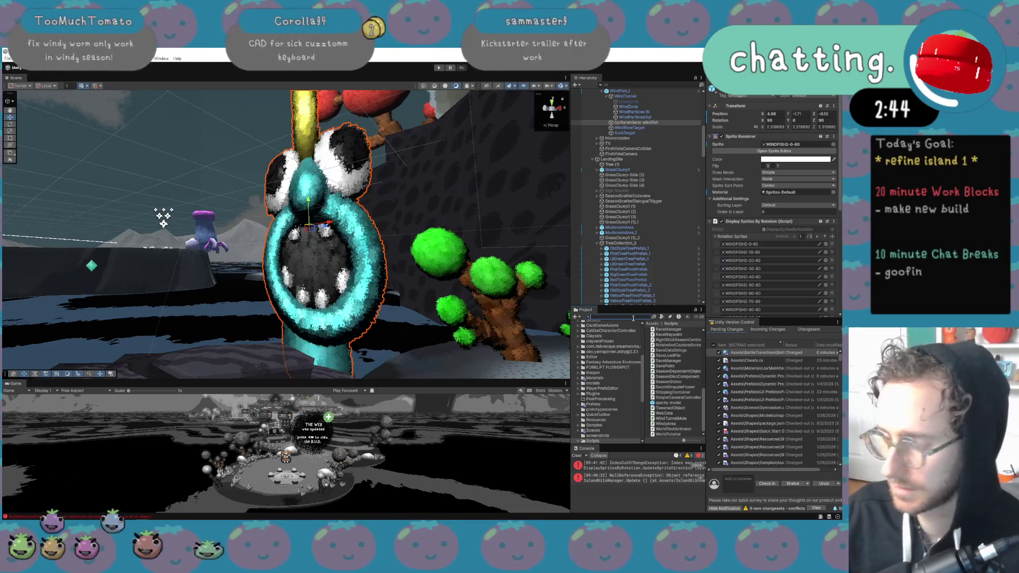
type("screenshot")
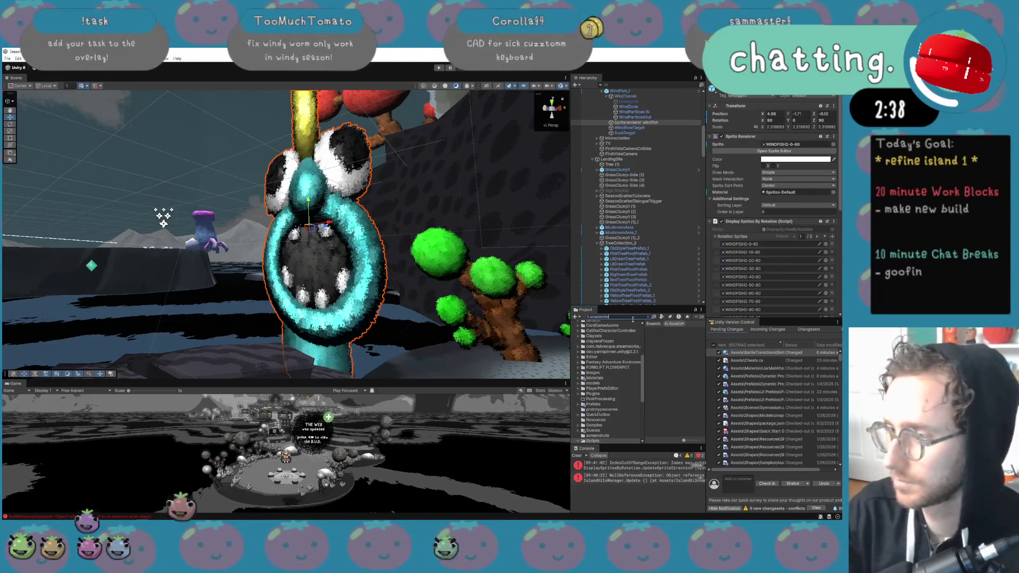
key("BackSpace")
key("BackSpace")
key("BackSpace")
type("reen")
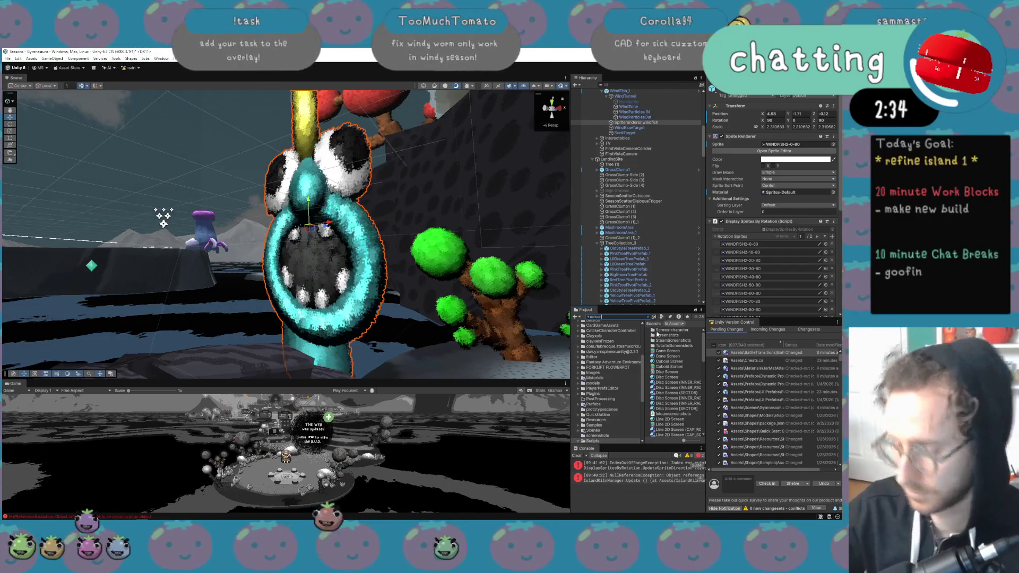
type("shots")
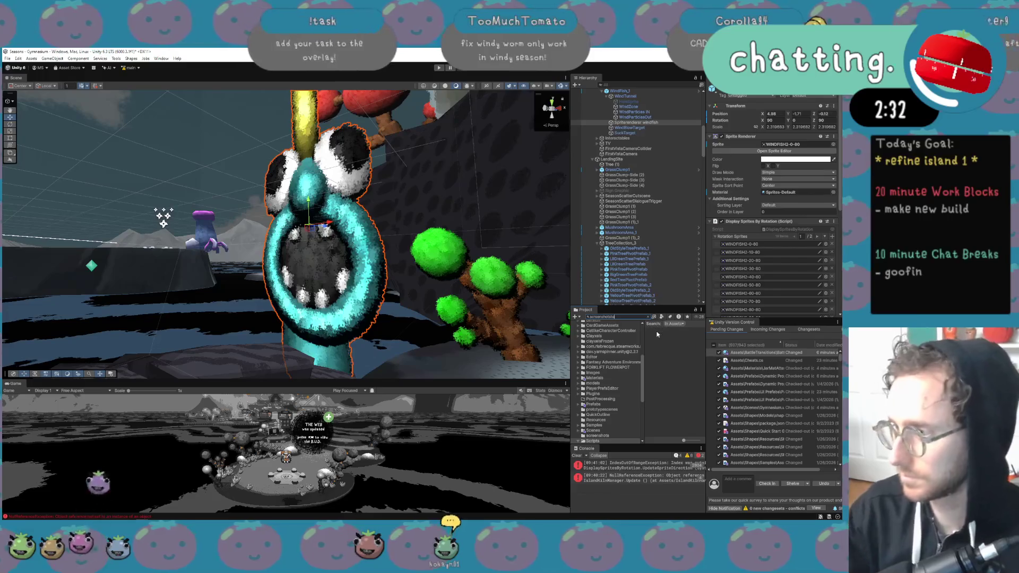
key("BackSpace")
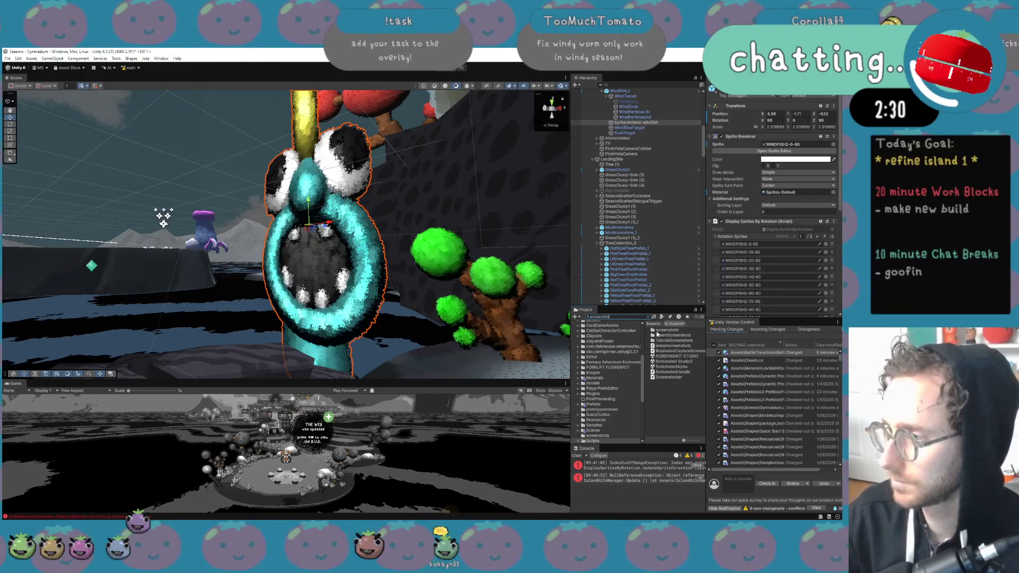
double_click(689, 356)
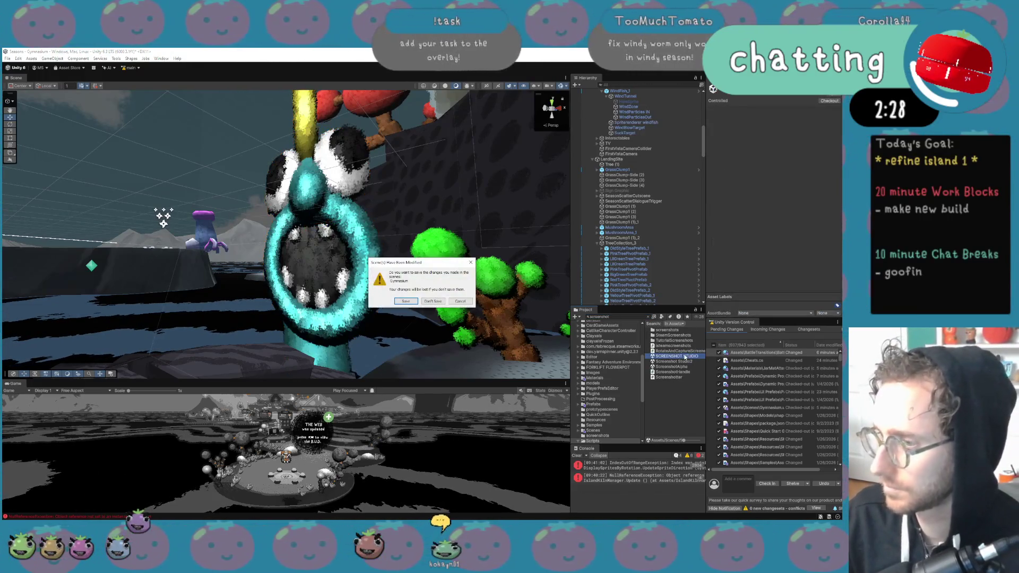
Load SCREENSHOT STUDIO from the save prompt and inspect Main Camera, Tree 2_BigVersion and WindmillPlant
left_click(432, 301)
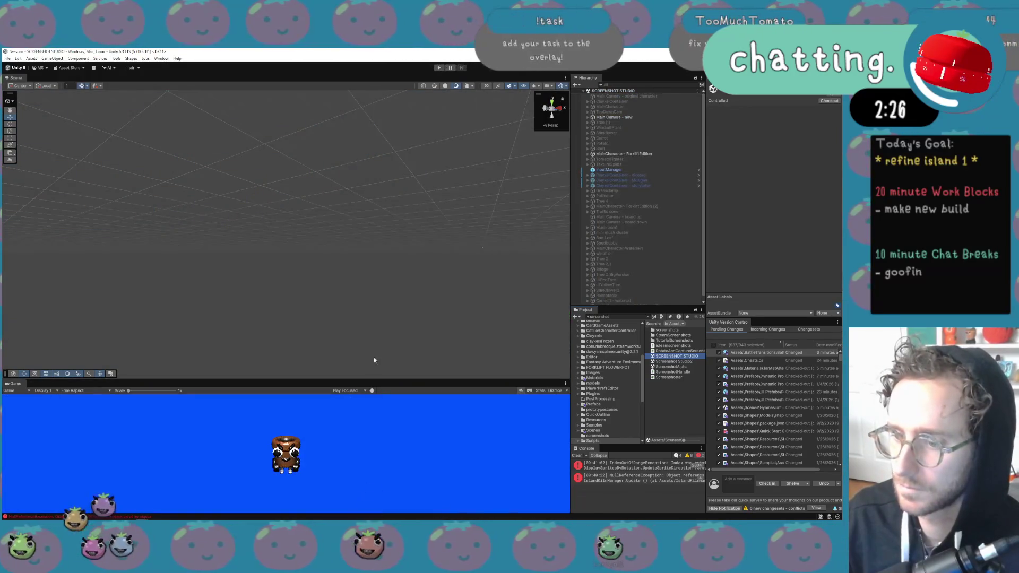
left_click(622, 118)
left_click(635, 273)
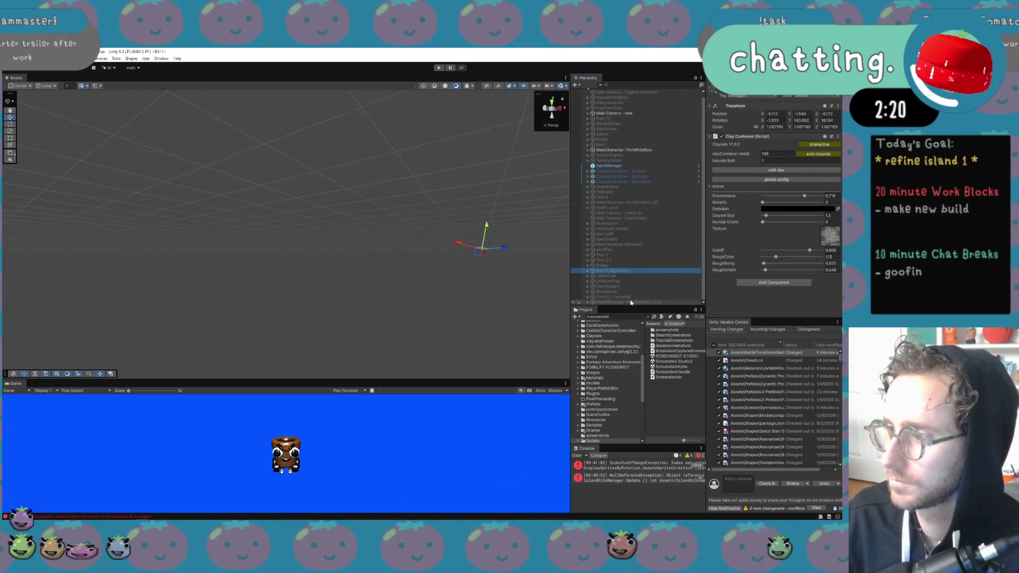
scroll(631, 300, "up", 1)
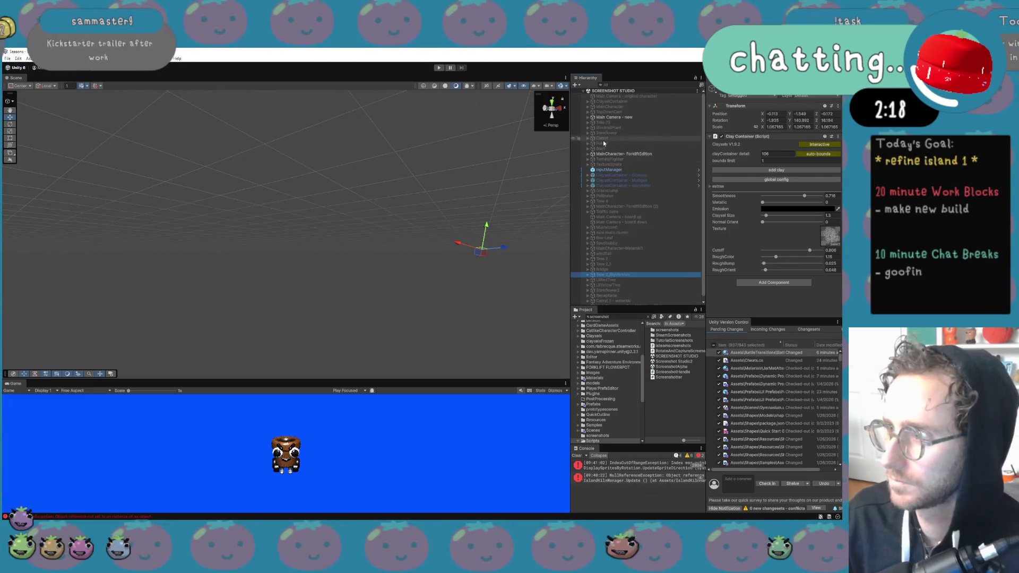
left_click(610, 127)
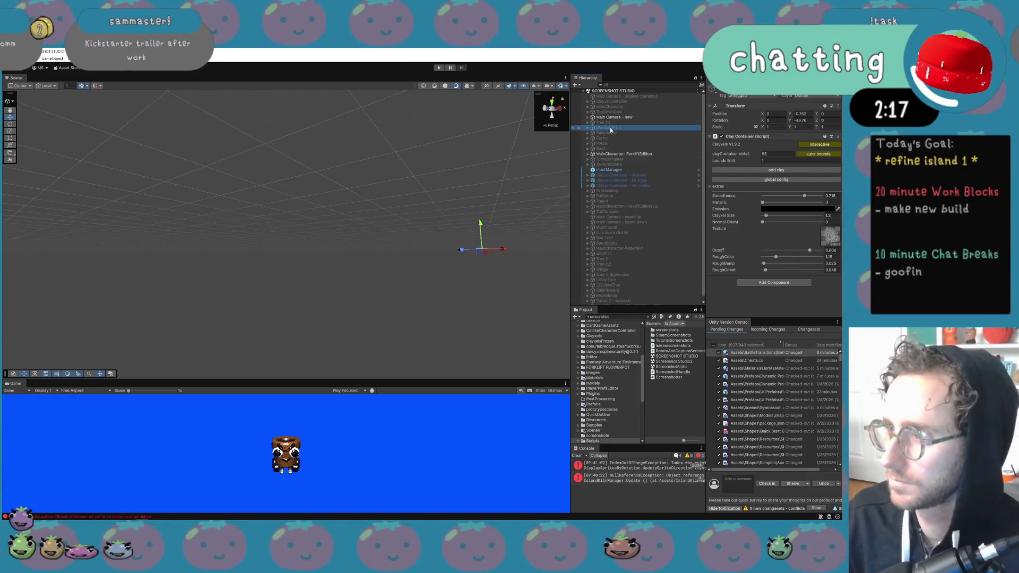
left_click(641, 83)
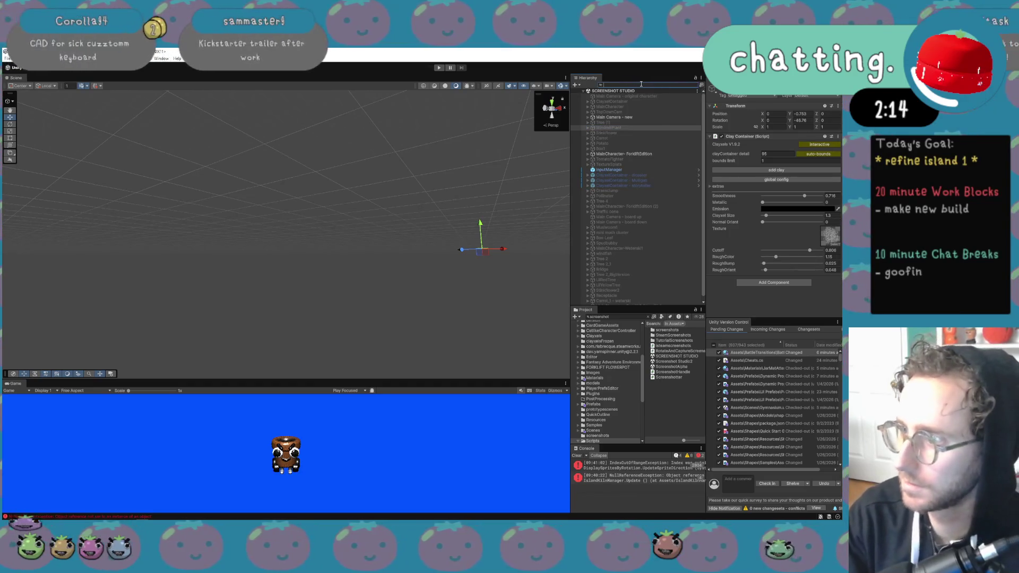
Search the Hierarchy for 'wind' and activate the windfish object
type("wind")
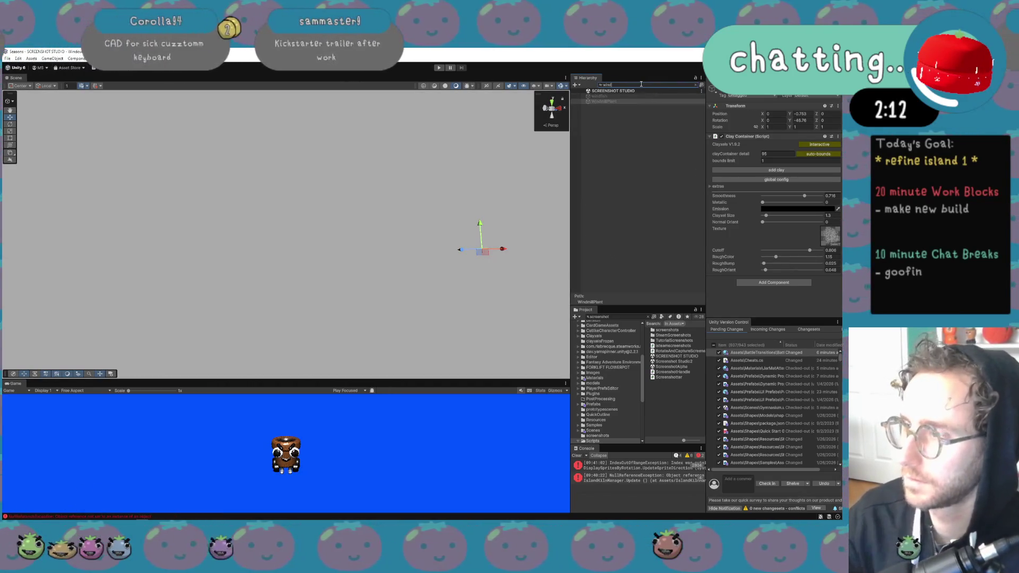
left_click(683, 96)
key("alt+shift+a")
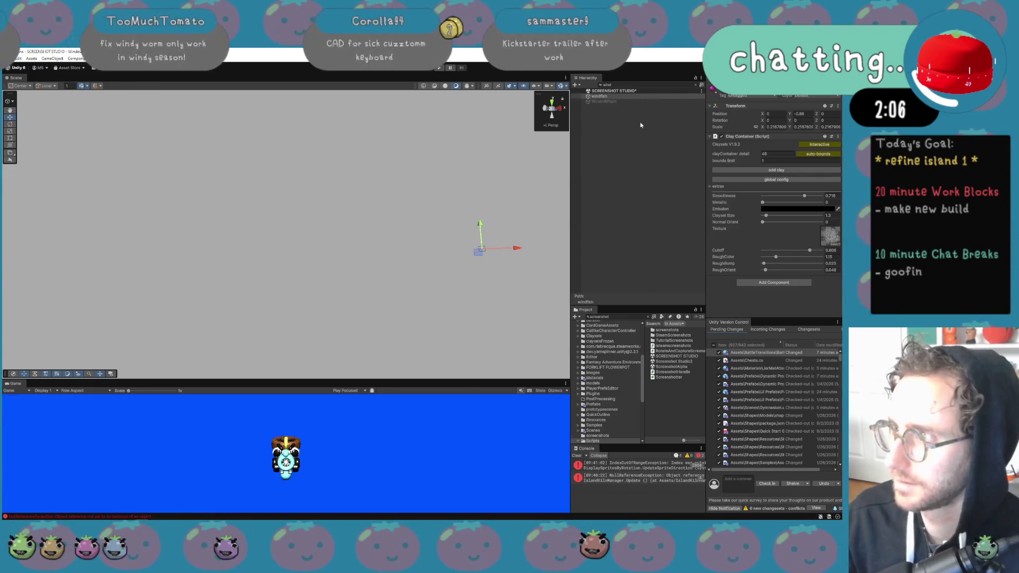
Deactivate MainCharacter-ForkliftEdition and frame the windfish close up in the Scene view
left_click(695, 85)
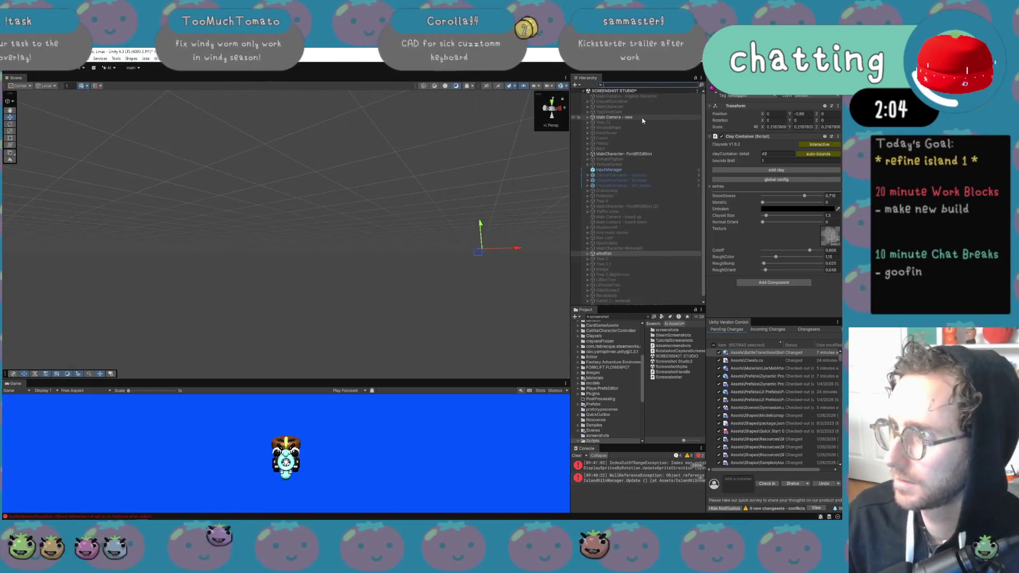
left_click(679, 154)
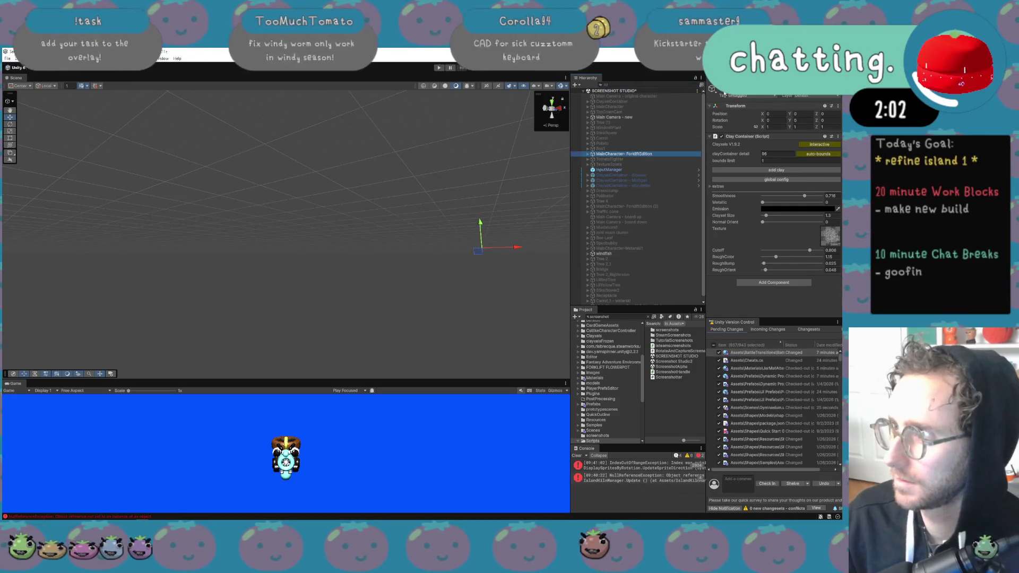
left_click(419, 471)
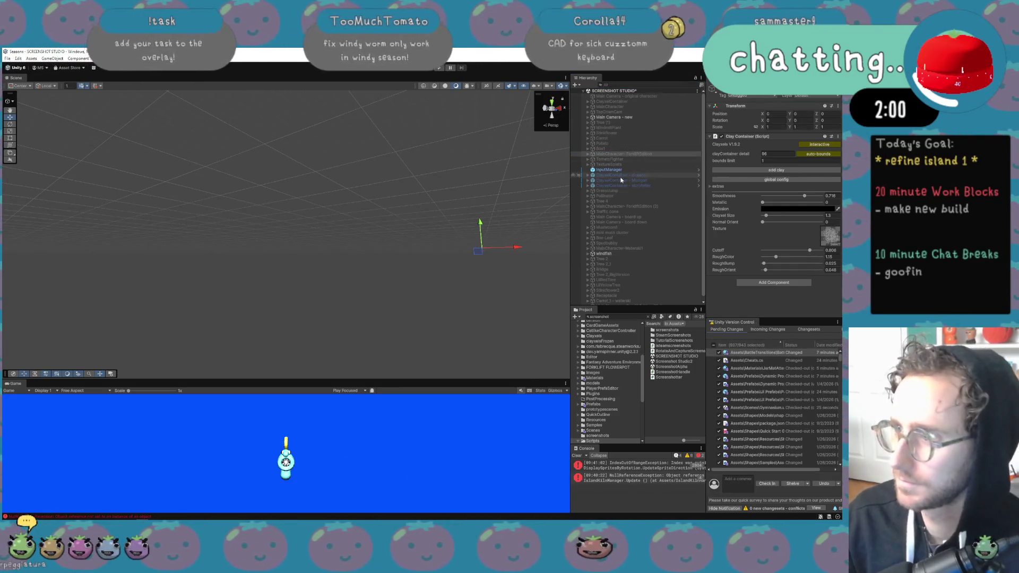
double_click(613, 253)
mouse_move(397, 247)
left_mouse_down()
mouse_move(341, 269)
mouse_move(346, 293)
mouse_move(289, 282)
mouse_move(292, 252)
mouse_move(368, 264)
left_mouse_up()
scroll(382, 249, "up", 3)
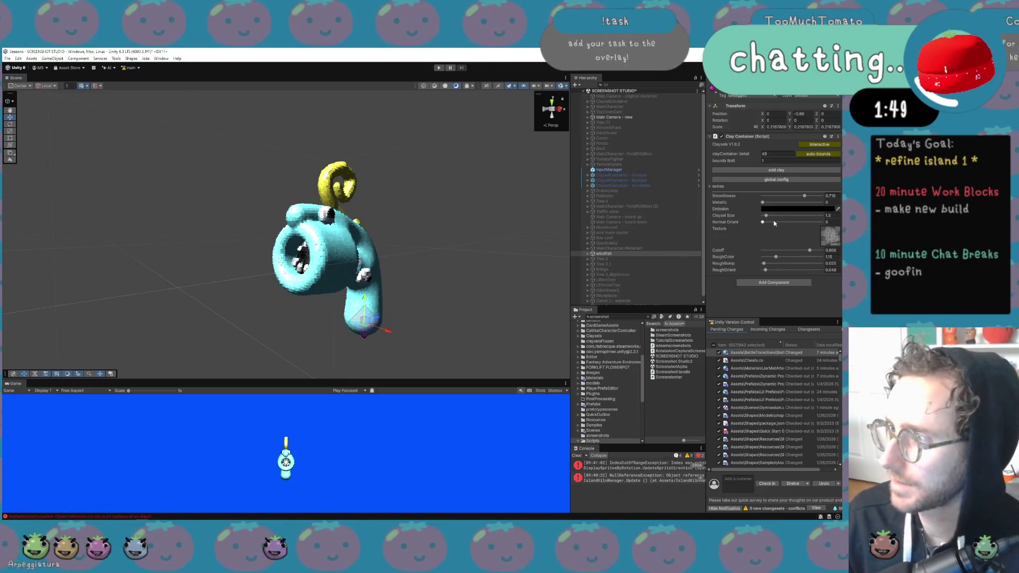
Try larger Clayxel Size and rougher surface values, then undo the changes
left_click_drag(768, 218, 768, 218)
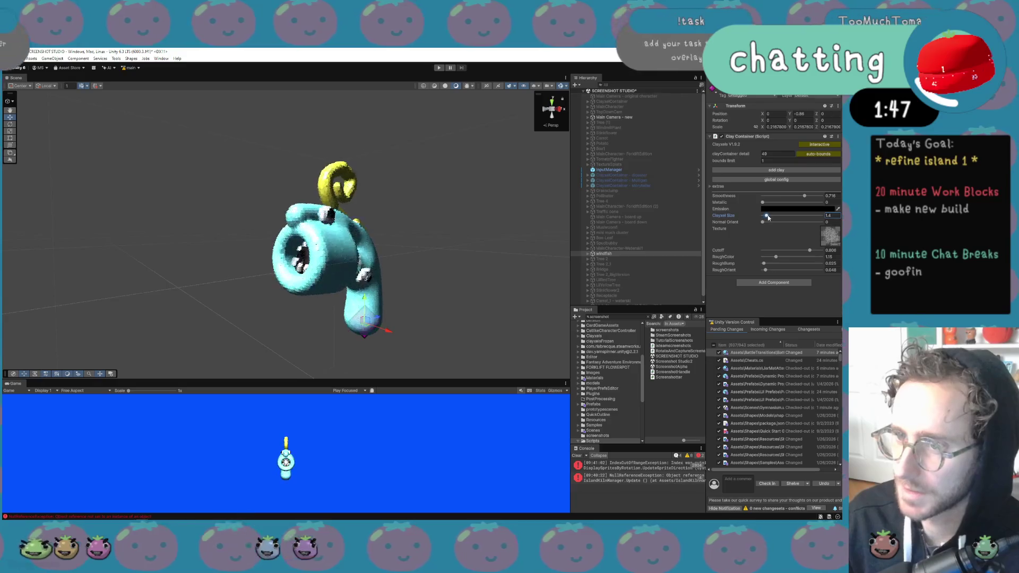
left_click_drag(765, 265, 782, 262)
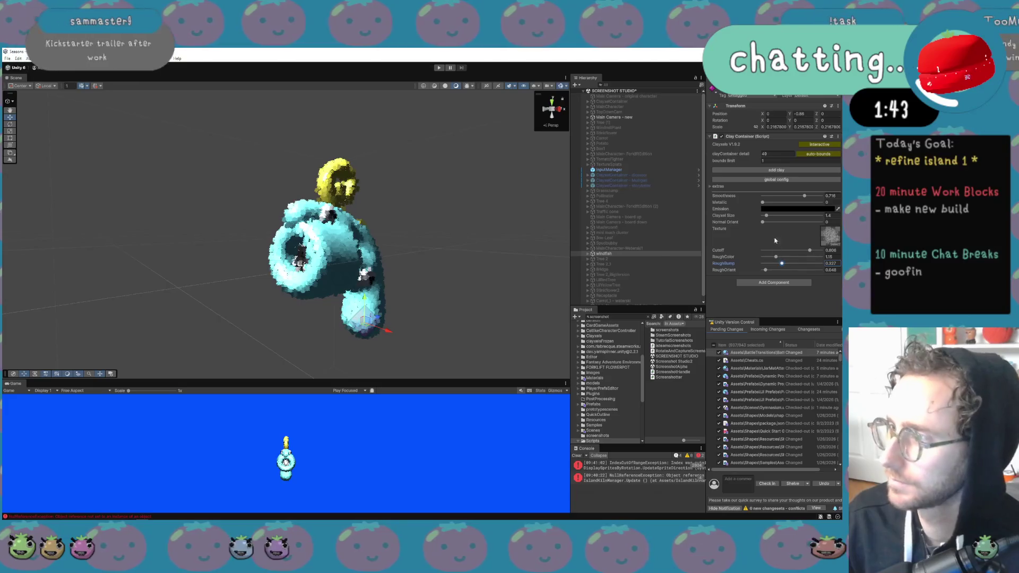
left_click(771, 217)
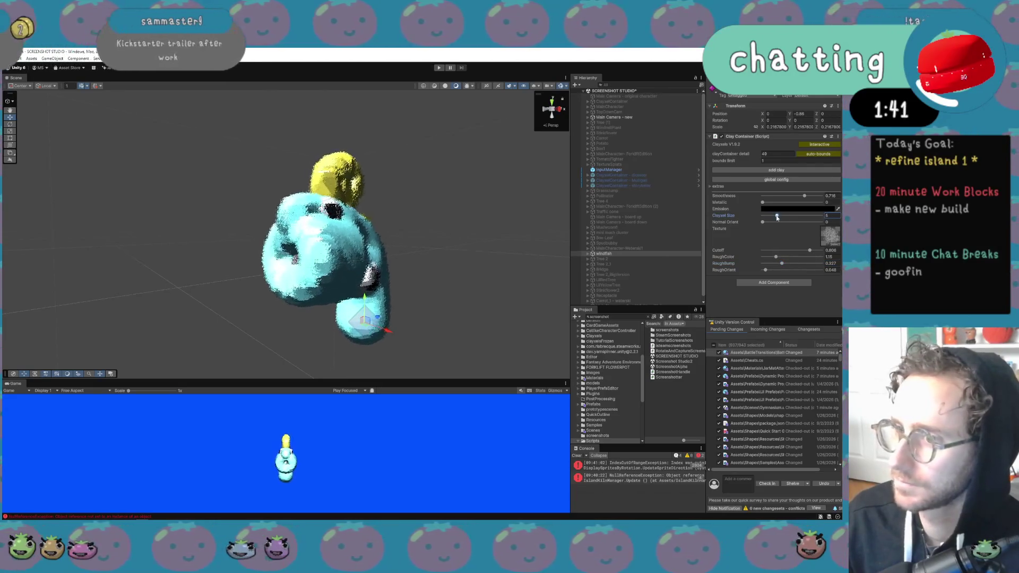
left_click_drag(771, 217, 747, 223)
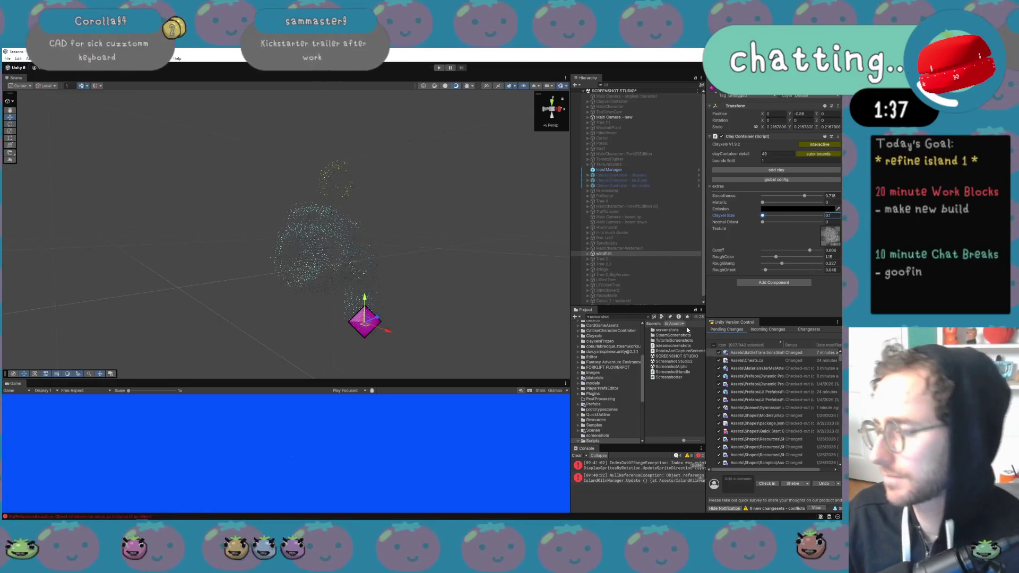
key("ctrl+z")
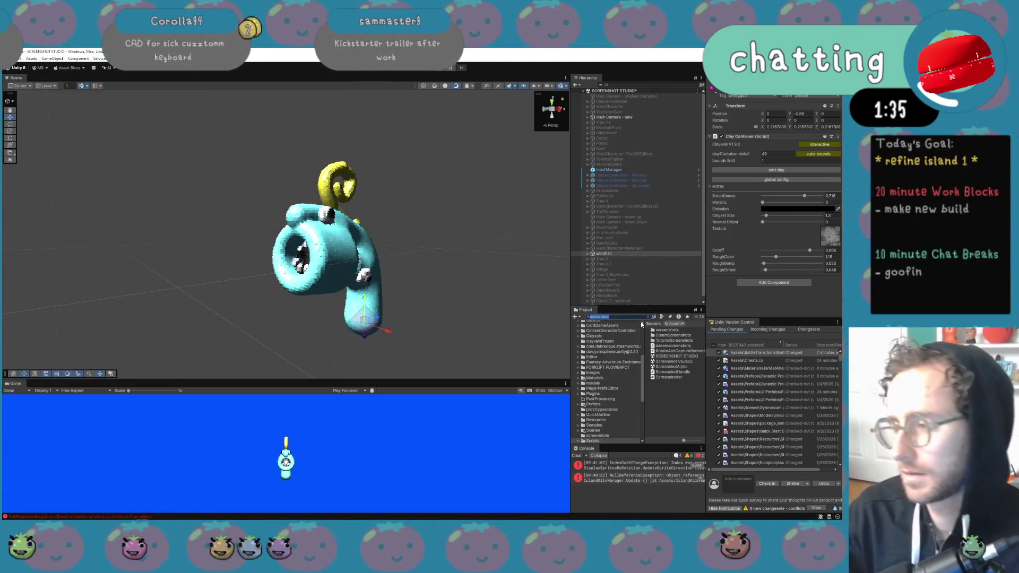
Search the Project for screenshot assets and open the Screenshot Studio2 scene
type("sc")
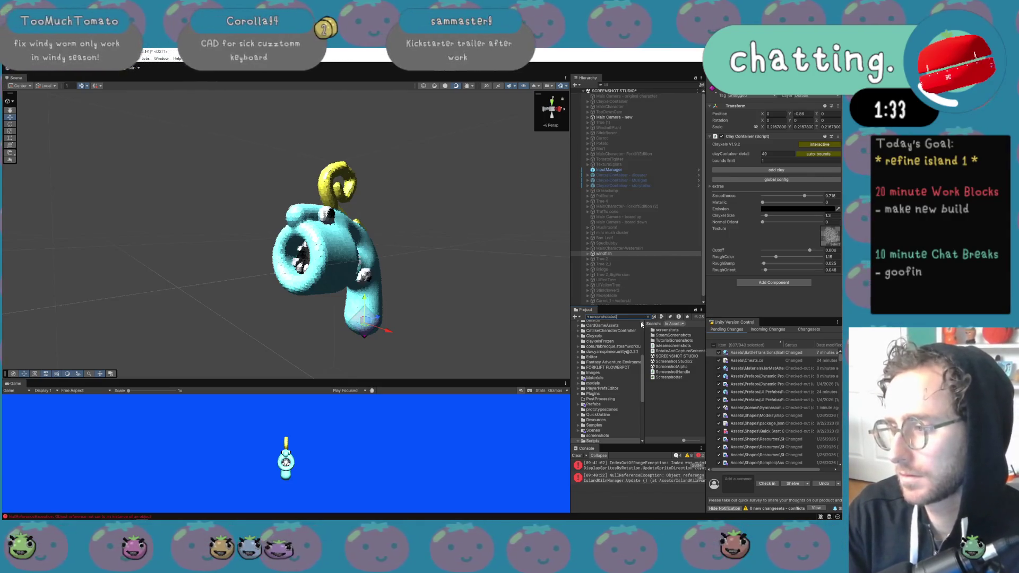
type("io")
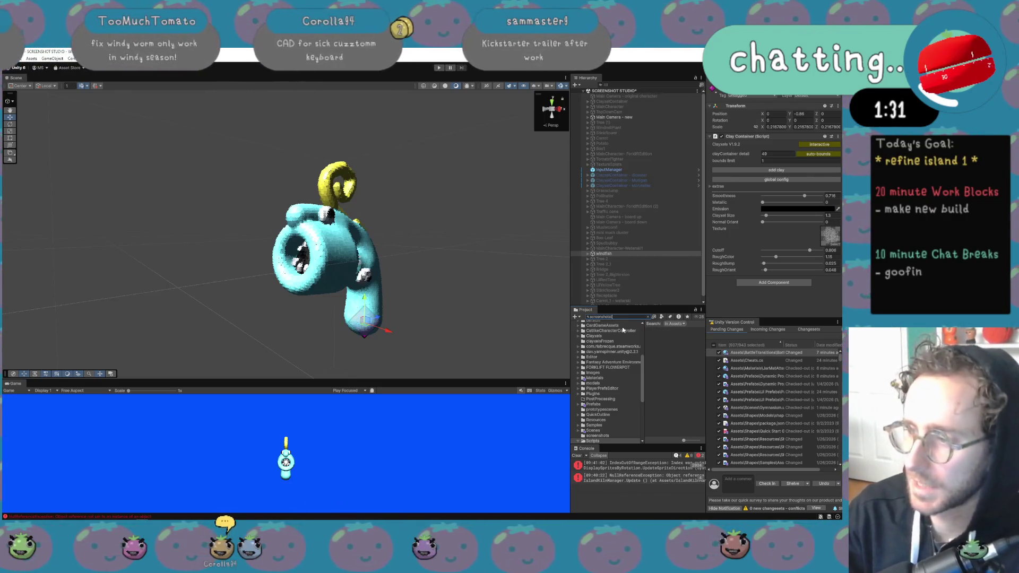
key("BackSpace")
key("BackSpace")
double_click(661, 362)
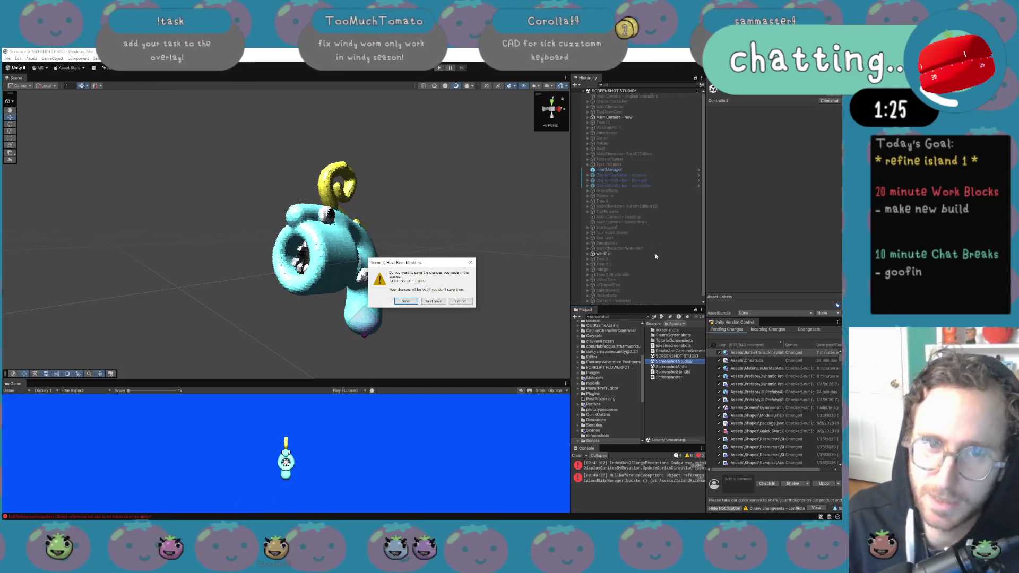
Load Screenshot Studio2 without saving, deactivate TopDownAnt, and inspect Ant, HornGoose and StringChicken
left_click(428, 302)
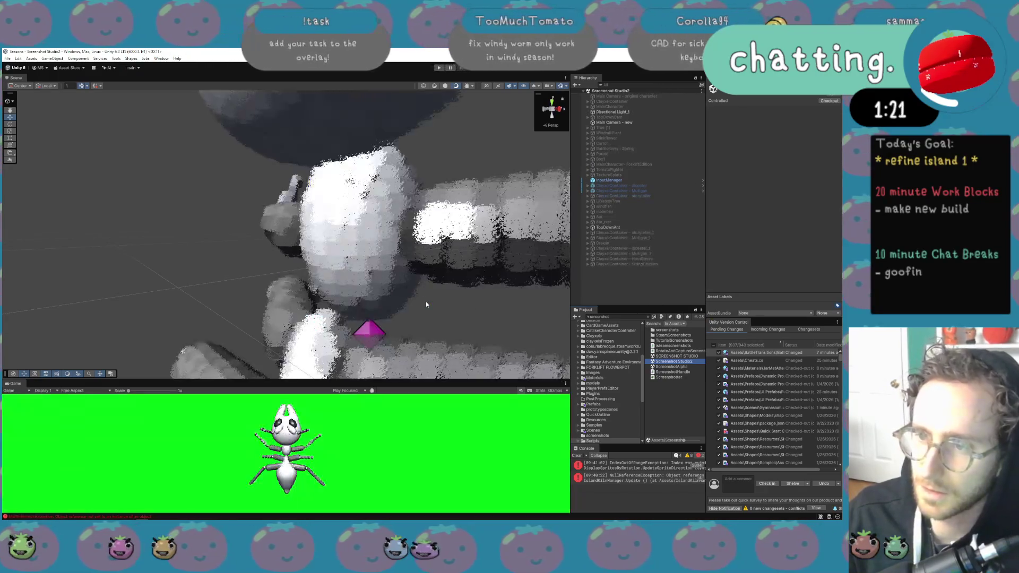
scroll(473, 300, "down", 8)
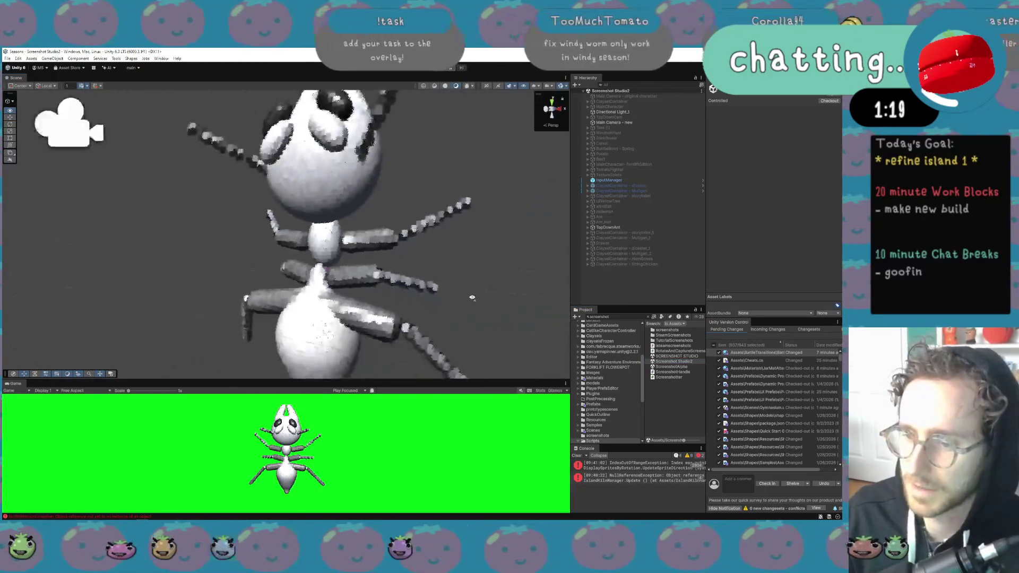
left_click(626, 227)
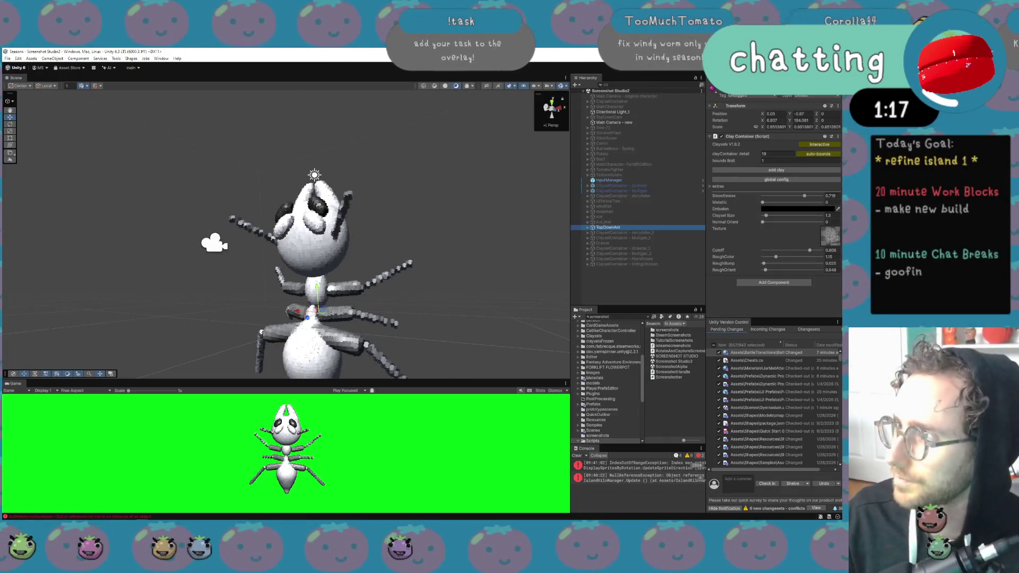
left_click(723, 89)
left_click(647, 217)
left_click(641, 259)
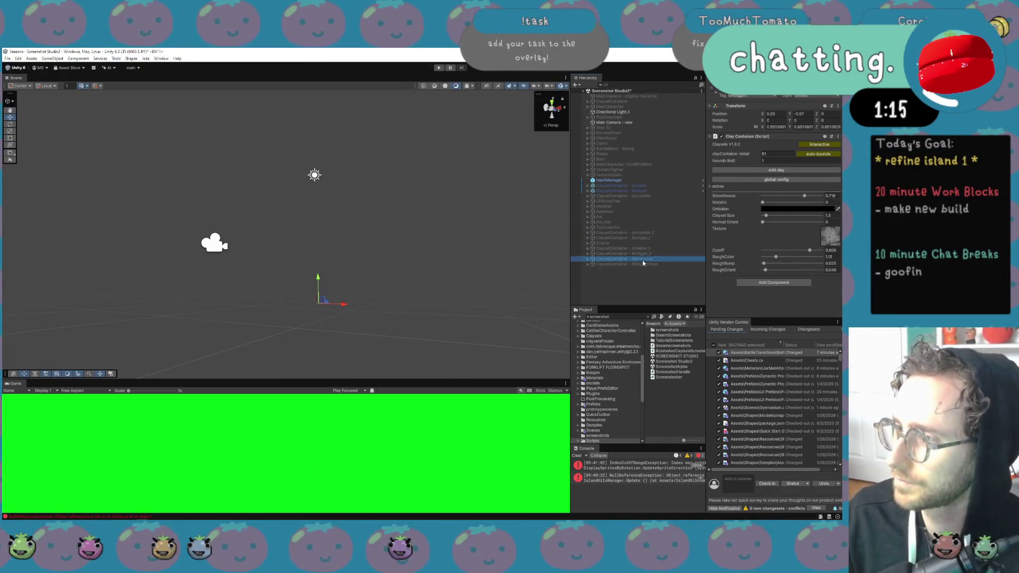
left_click(641, 265)
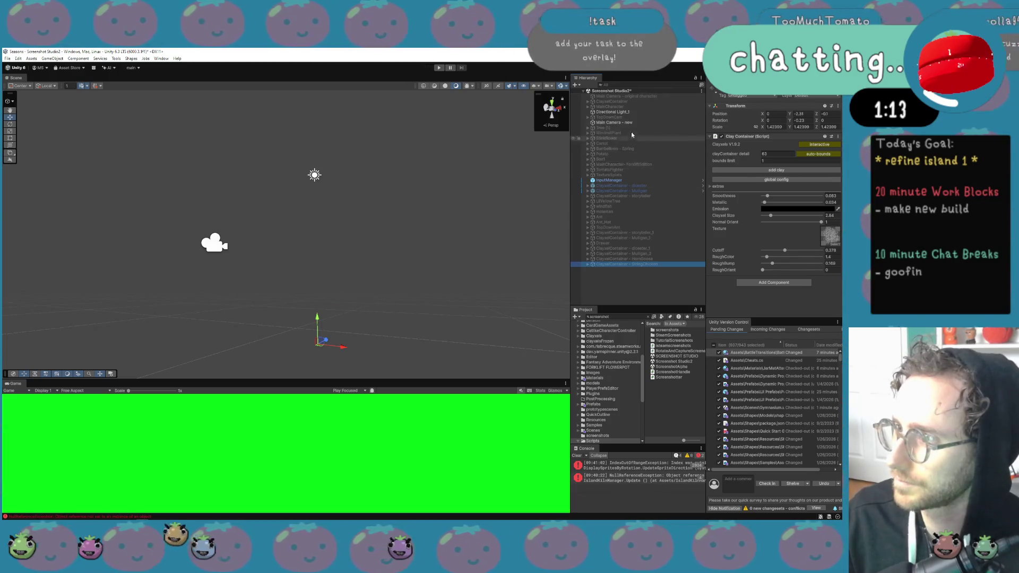
Find the windfish with a 'windf' Hierarchy search, frame it, and clear the filter
left_click(662, 85)
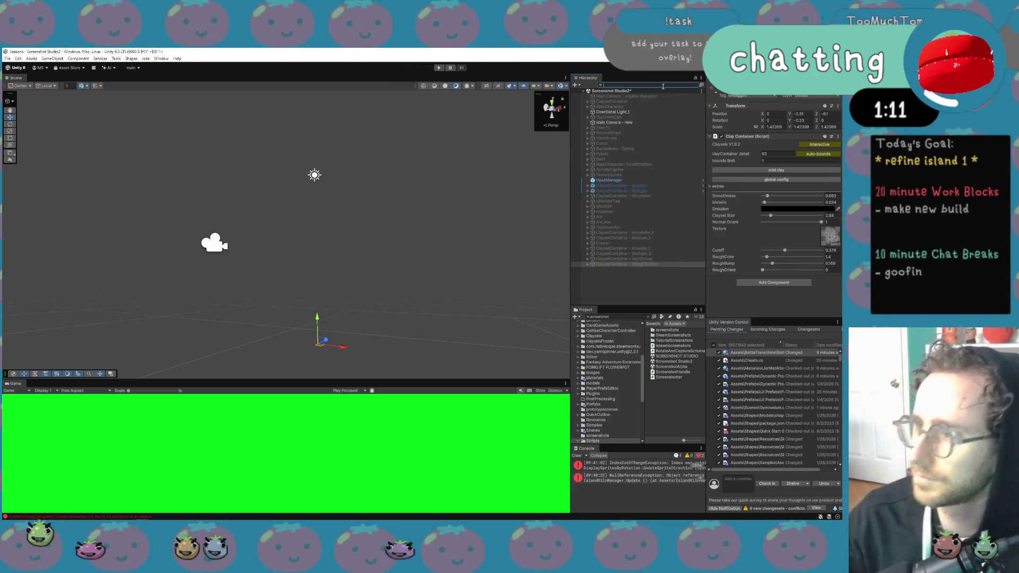
type("windf")
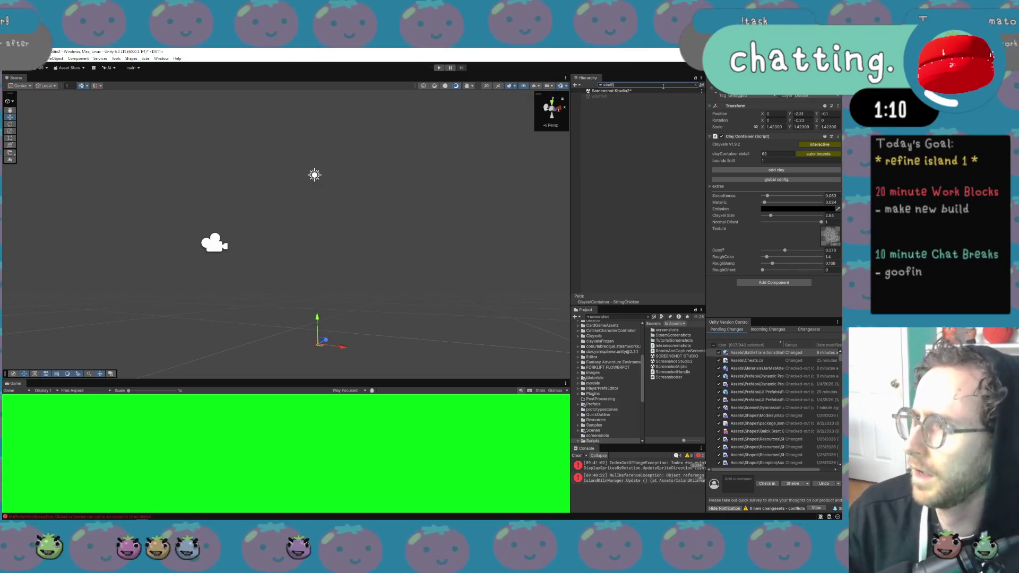
left_click(673, 96)
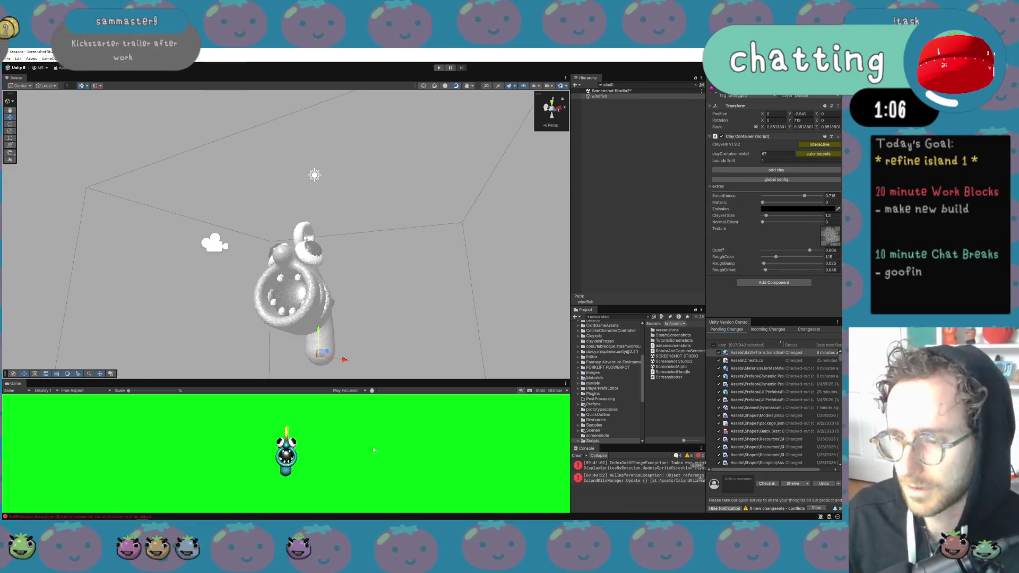
key("f")
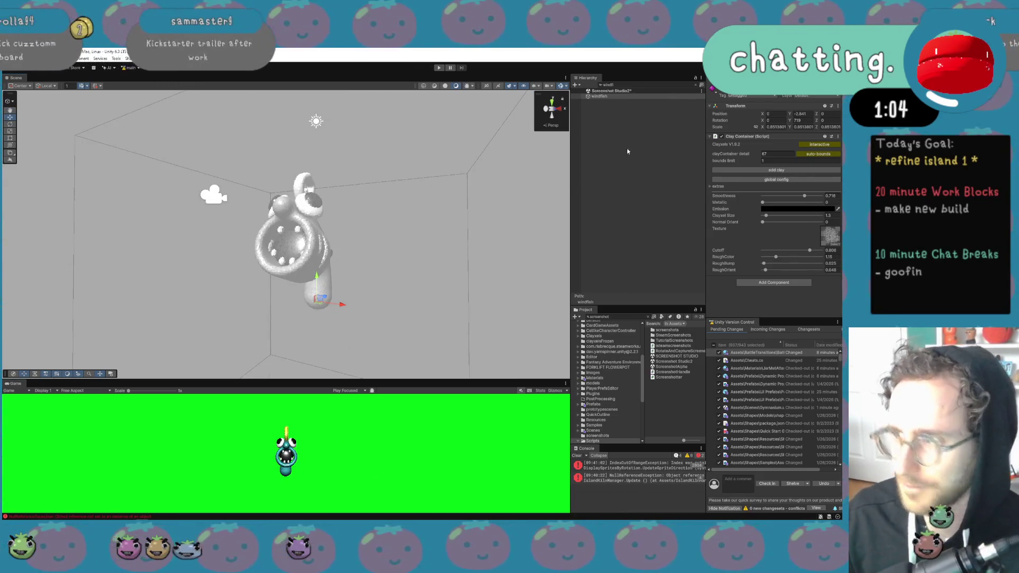
left_click(696, 86)
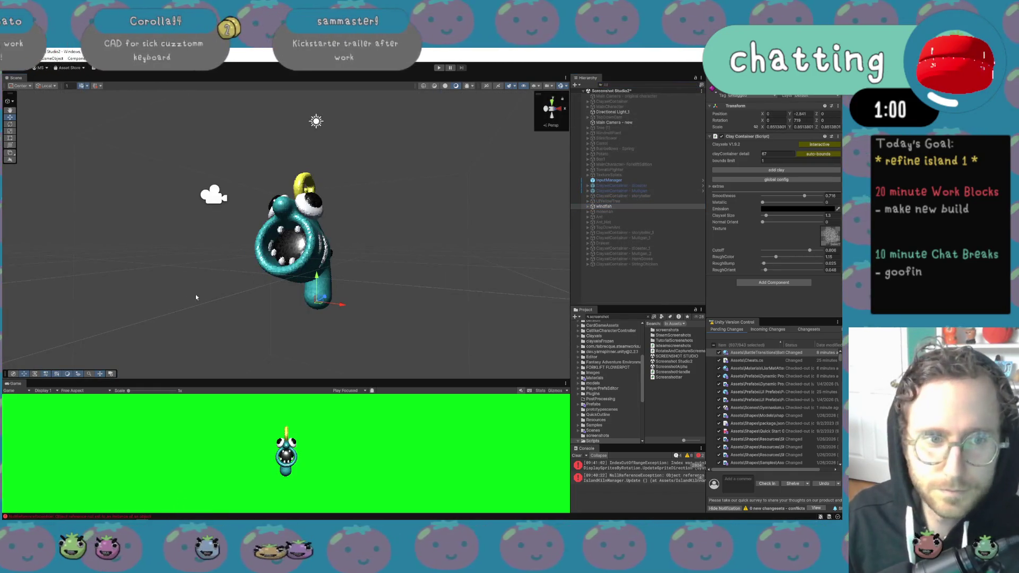
scroll(195, 294, "up", 8)
key("f")
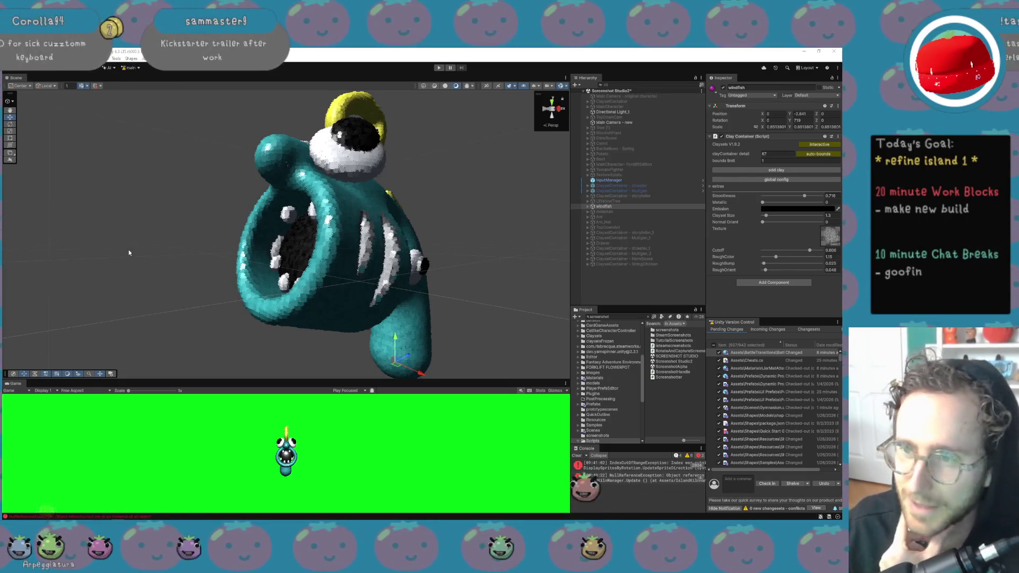
Raise the windfish's Clayxel Size to 2.7 and increase its RoughBump roughness
left_click(587, 208)
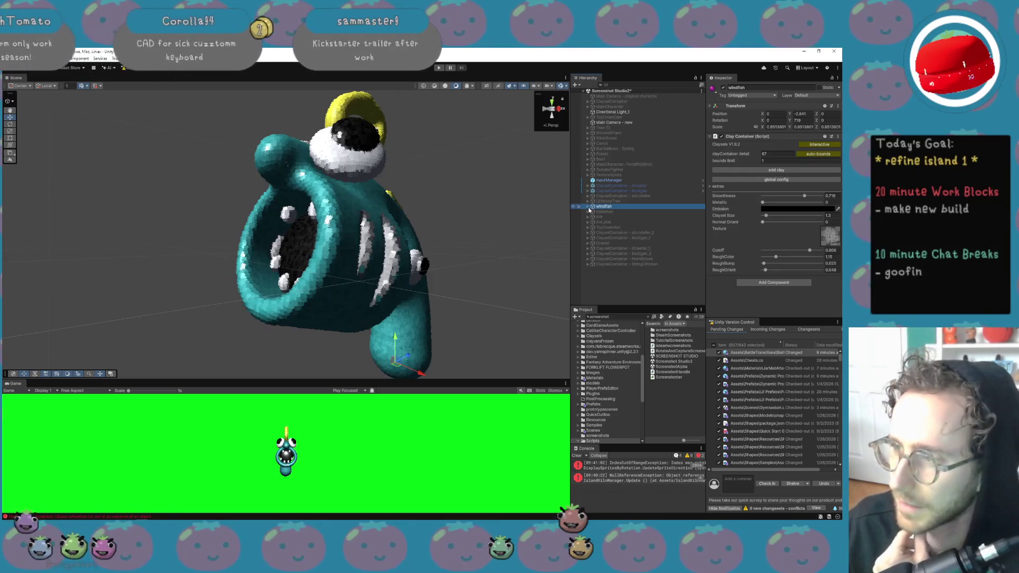
left_click(588, 207)
left_click_drag(340, 229, 380, 248)
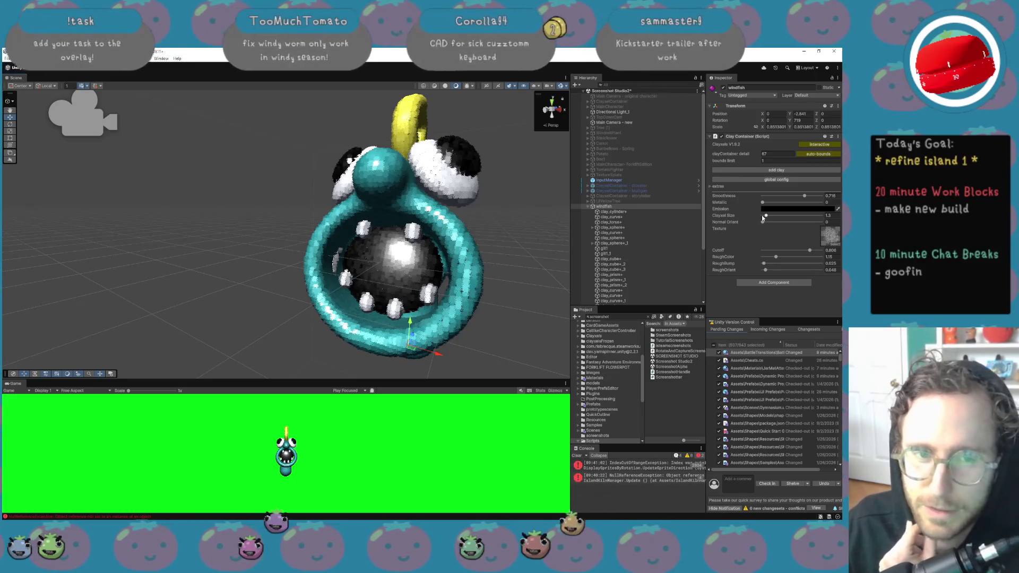
left_click_drag(766, 216, 769, 217)
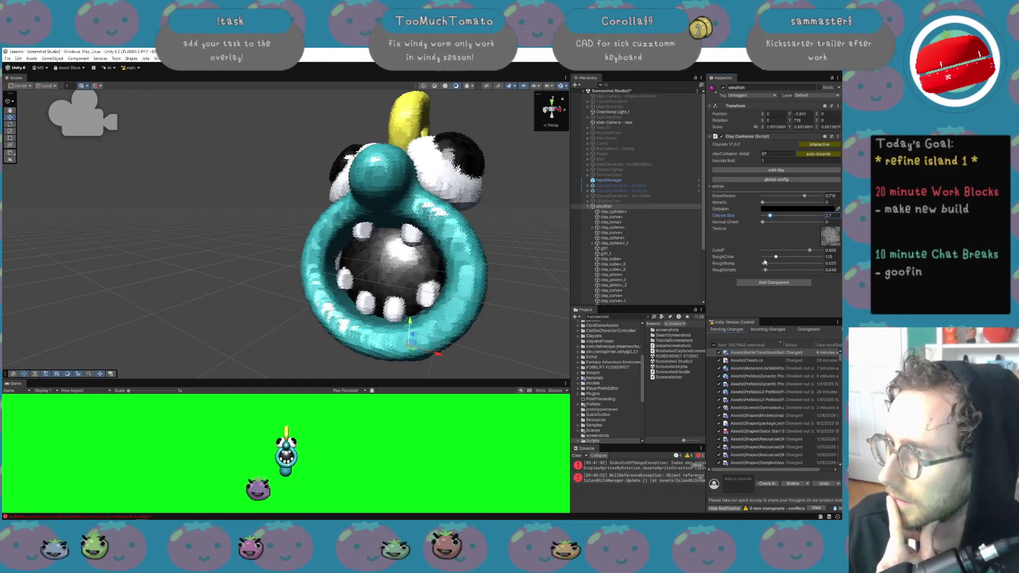
left_click_drag(763, 263, 776, 264)
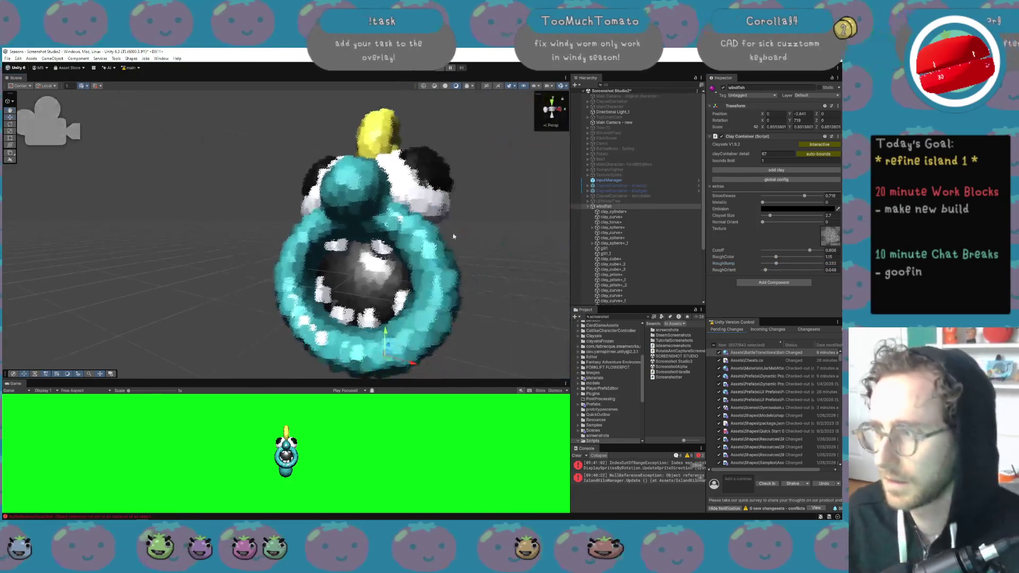
Duplicate the windfish with Ctrl+D and deactivate the original copy
left_click(593, 207)
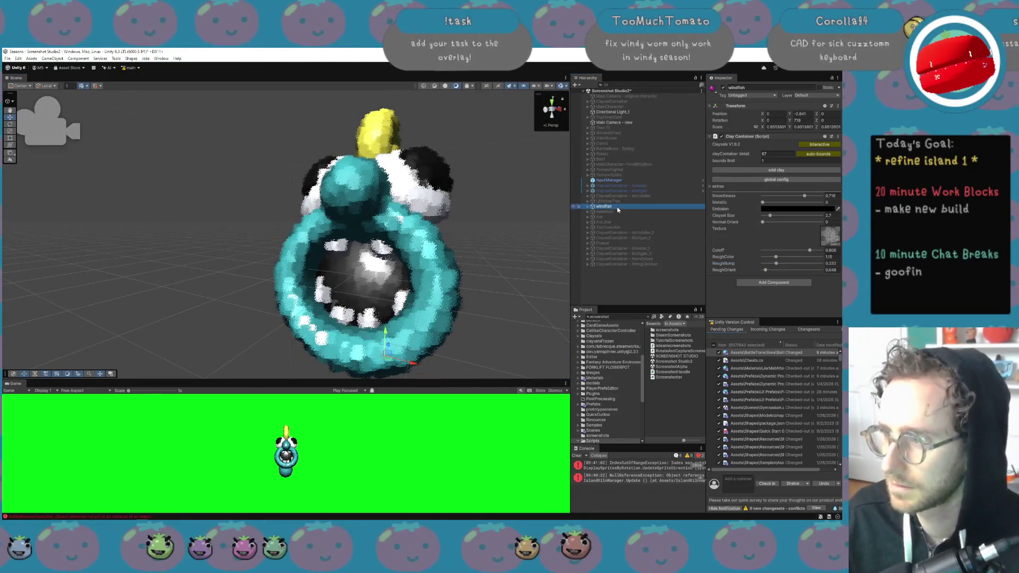
key("ctrl+d")
left_click(610, 207)
left_click(723, 87)
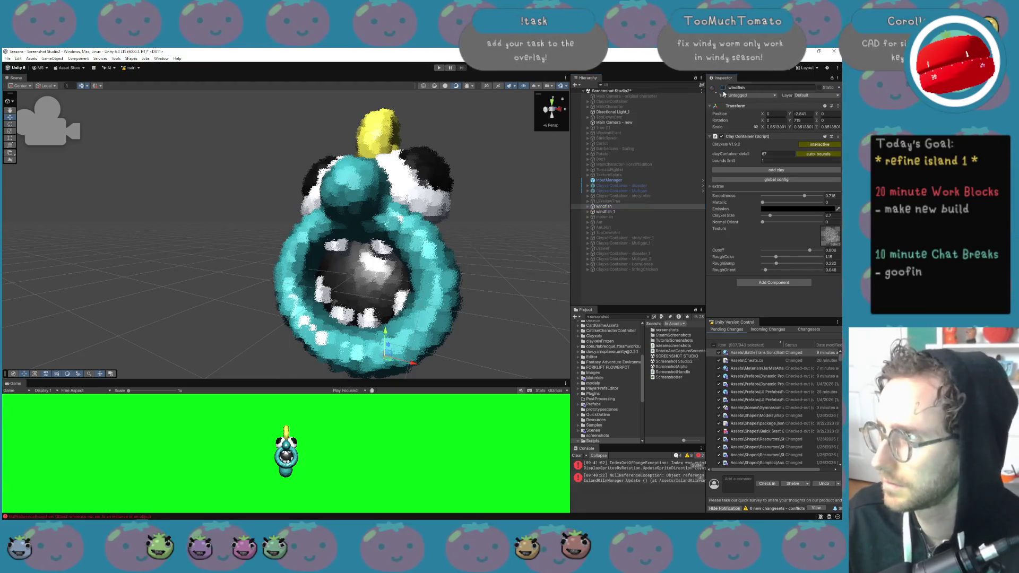
scroll(413, 263, "up", 10)
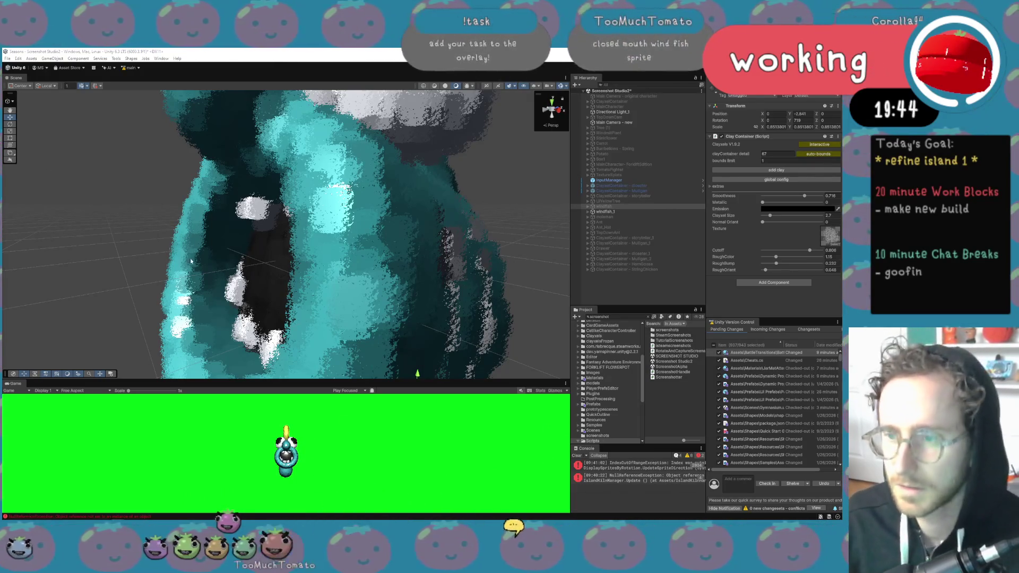
scroll(287, 233, "down", 5)
left_click_drag(339, 239, 519, 133)
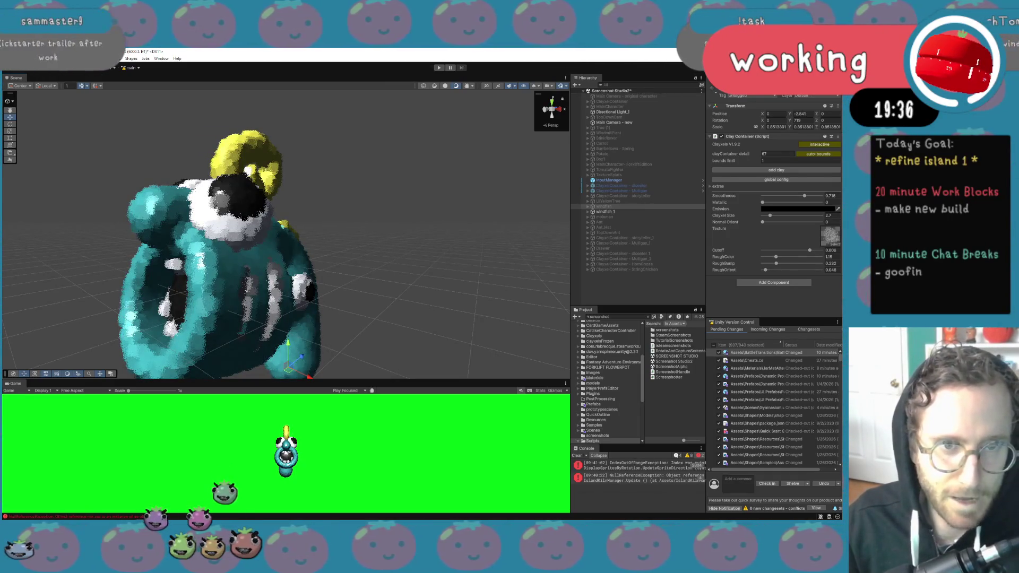
left_click_drag(77, 369, 154, 358)
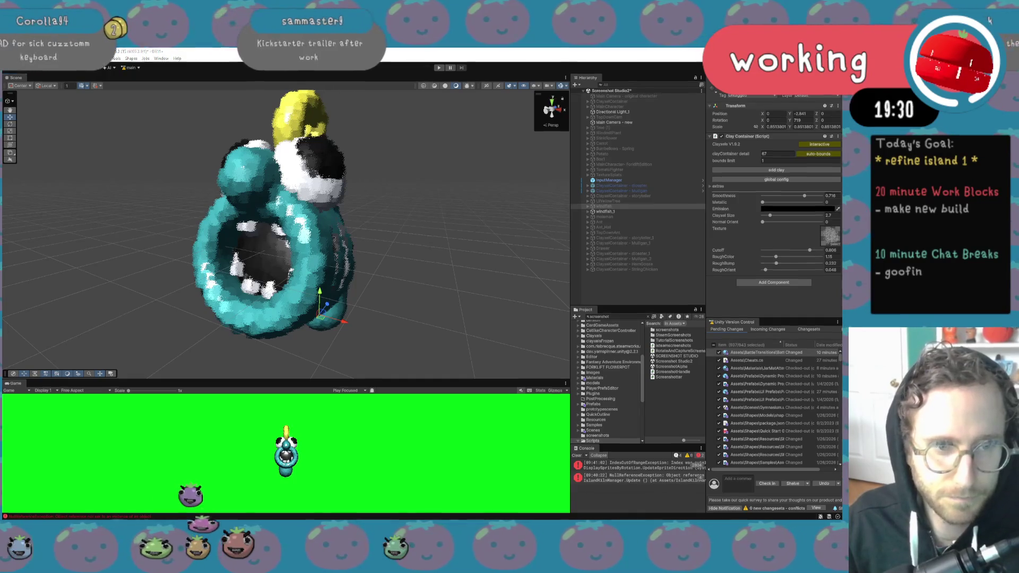
key("XF86AudioLowerVolume")
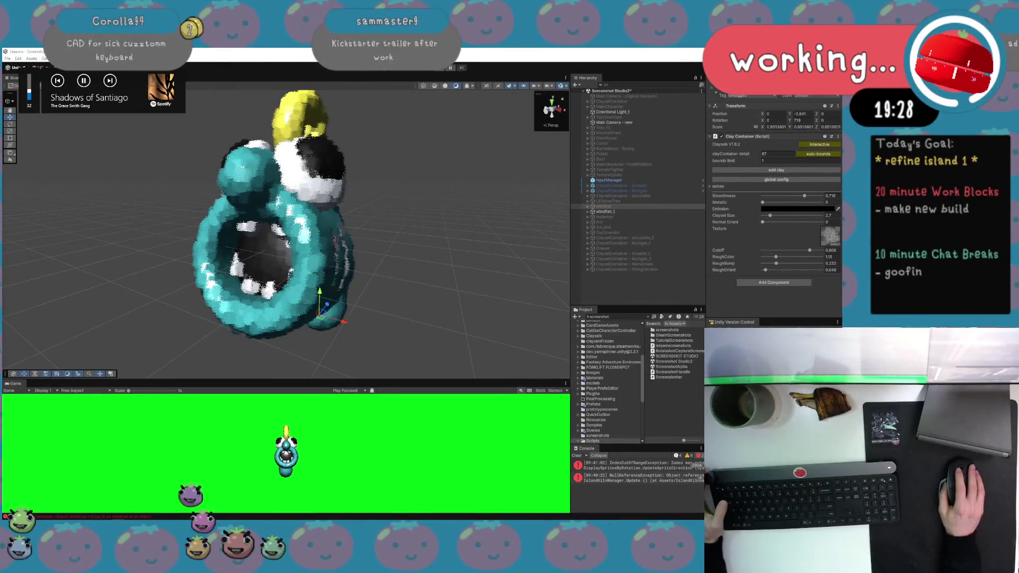
key("XF86AudioRaiseVolume")
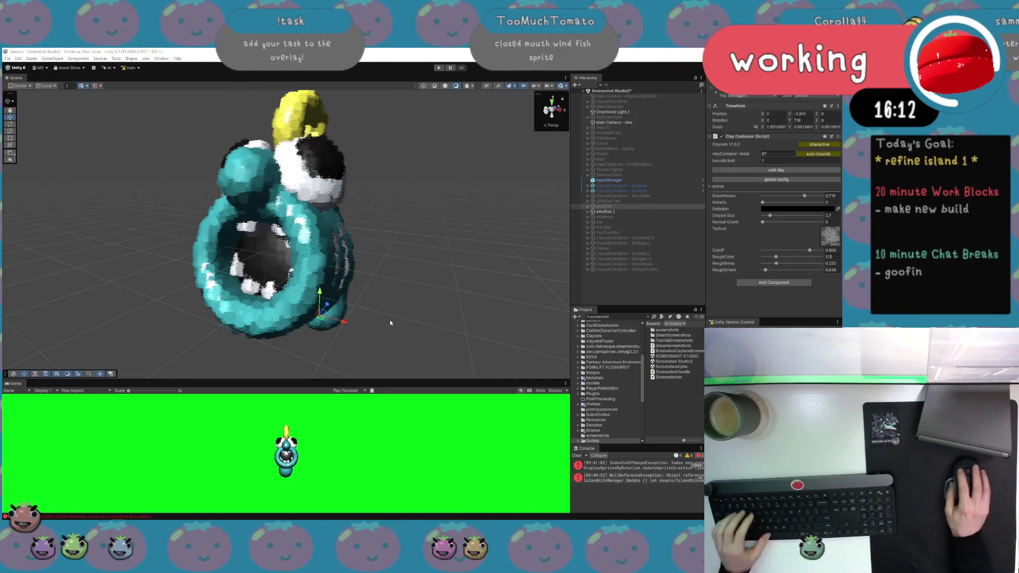
Orbit the Scene view over the character's top, then switch to the 2026 Work Log spreadsheet
scroll(415, 317, "up", 2)
mouse_move(415, 317)
left_mouse_down()
mouse_move(382, 300)
mouse_move(370, 271)
mouse_move(366, 279)
mouse_move(410, 292)
left_mouse_up()
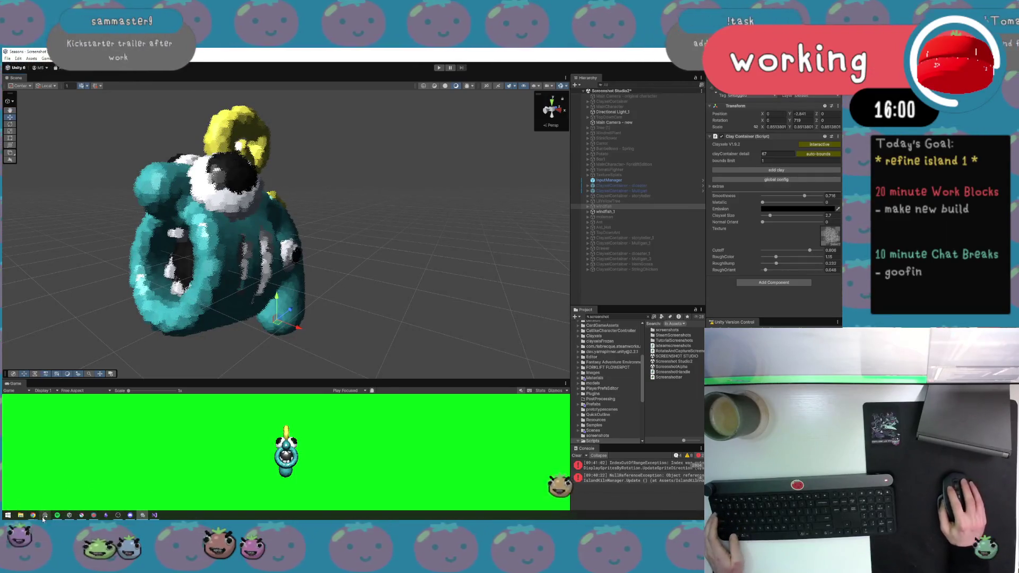
mouse_move(33, 515)
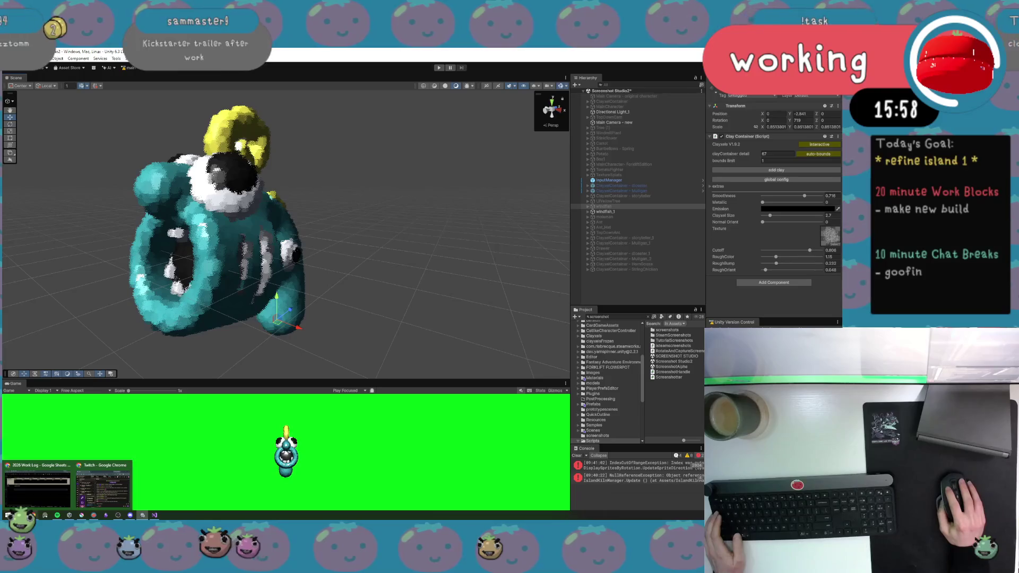
left_click(37, 484)
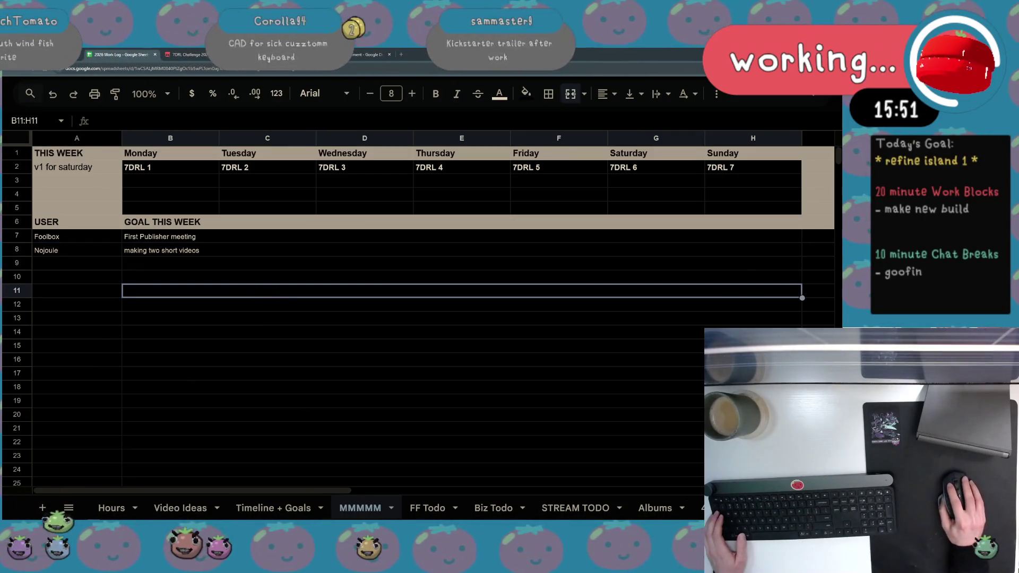
key("Return")
type("- ")
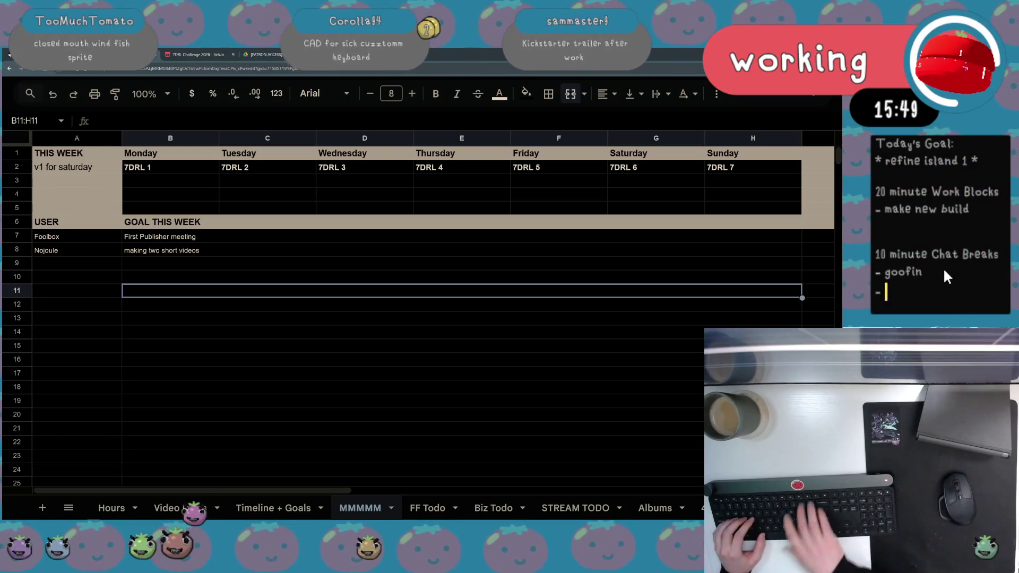
type("MMMMM")
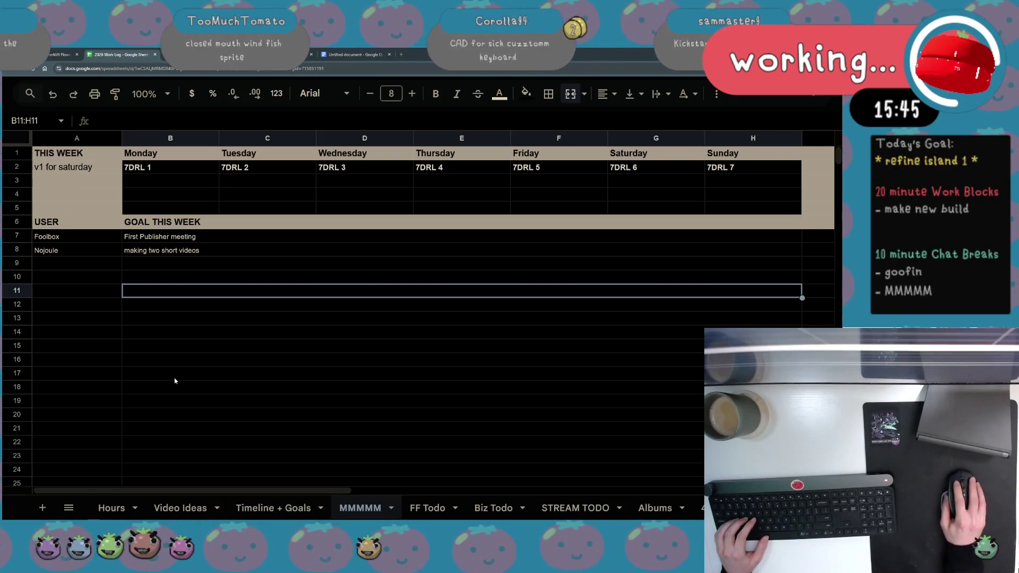
left_click(950, 232)
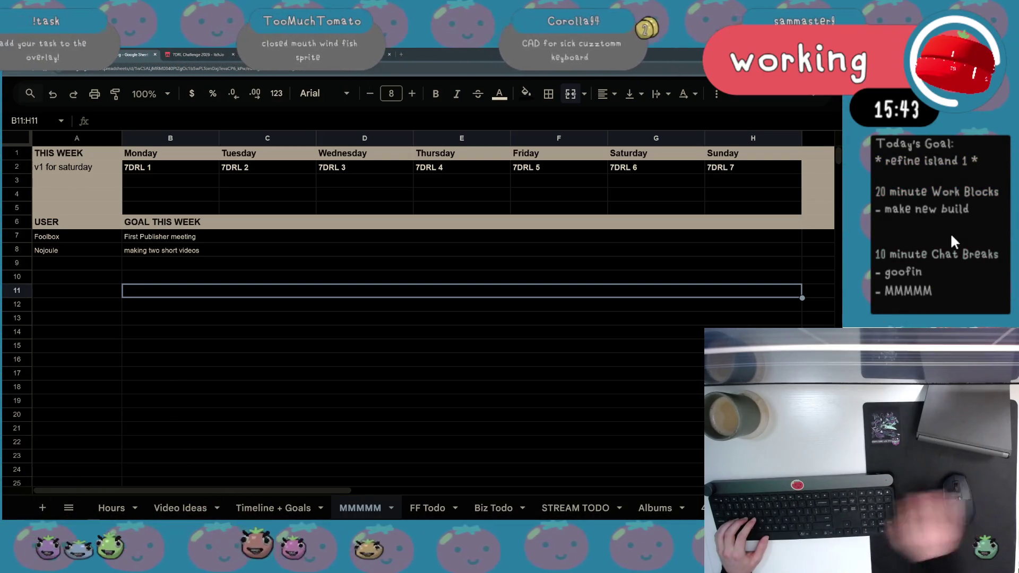
key("BackSpace")
left_click(169, 443)
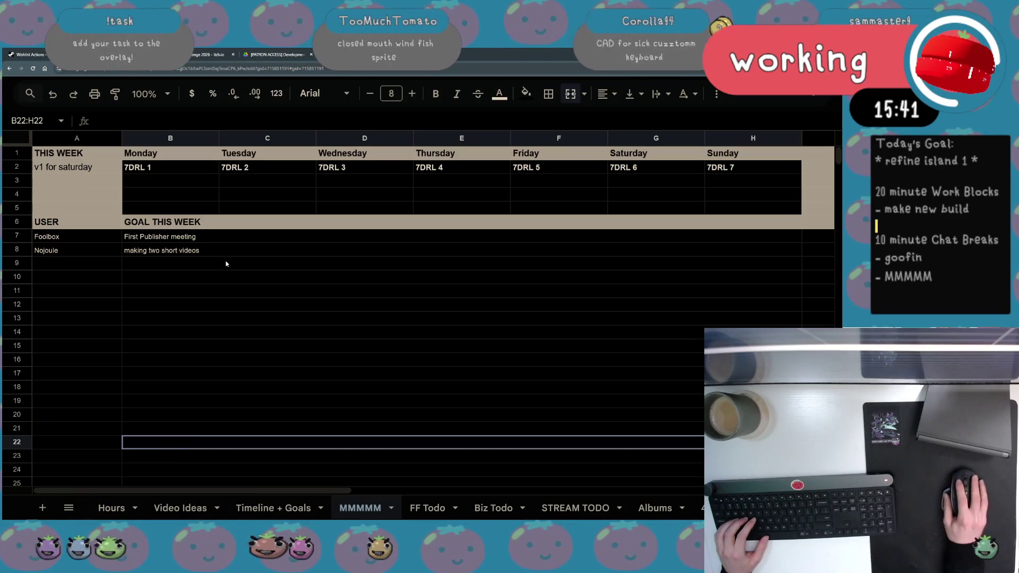
left_click(976, 204)
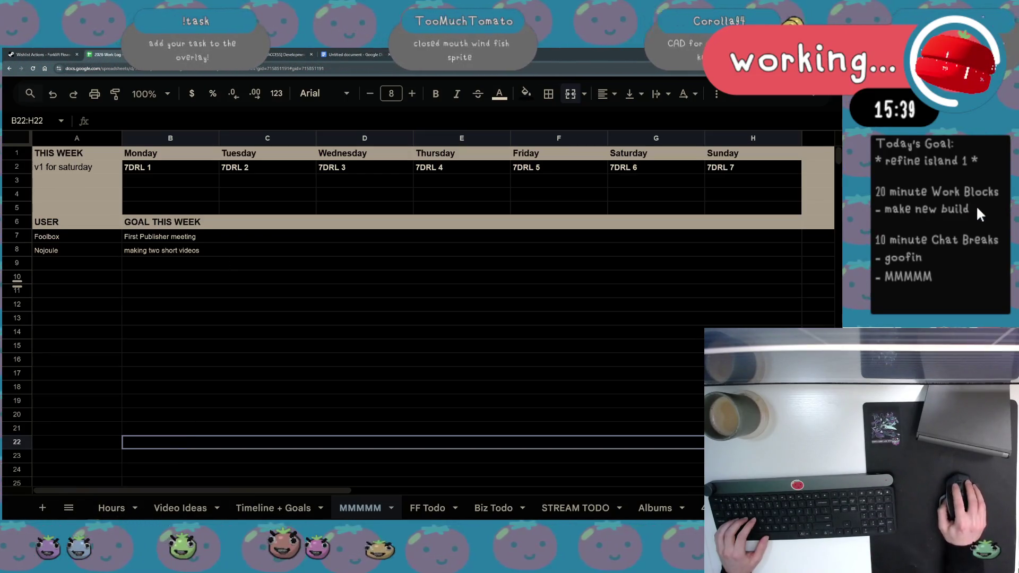
key("Return")
type("- new windfish")
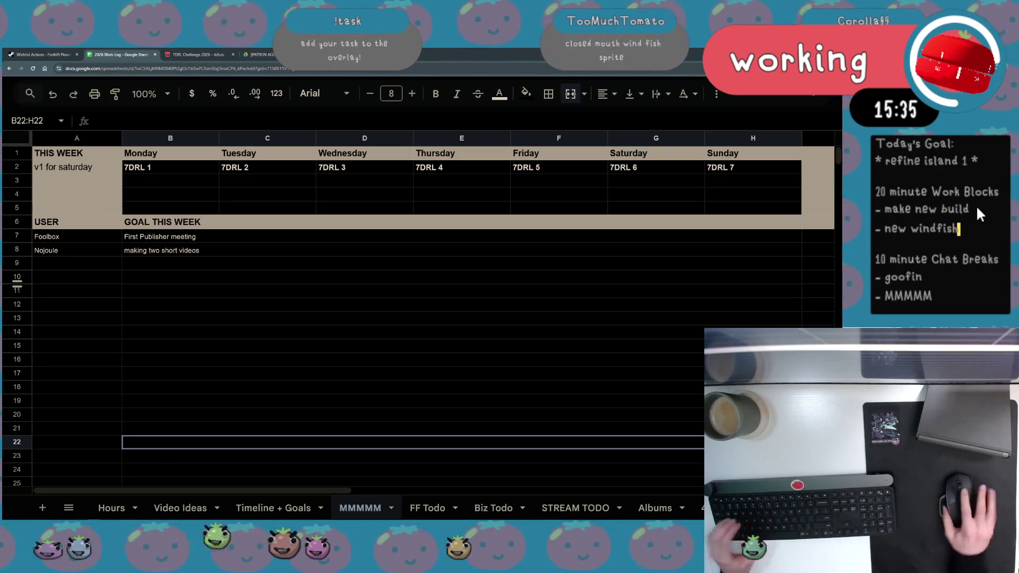
left_click(800, 310)
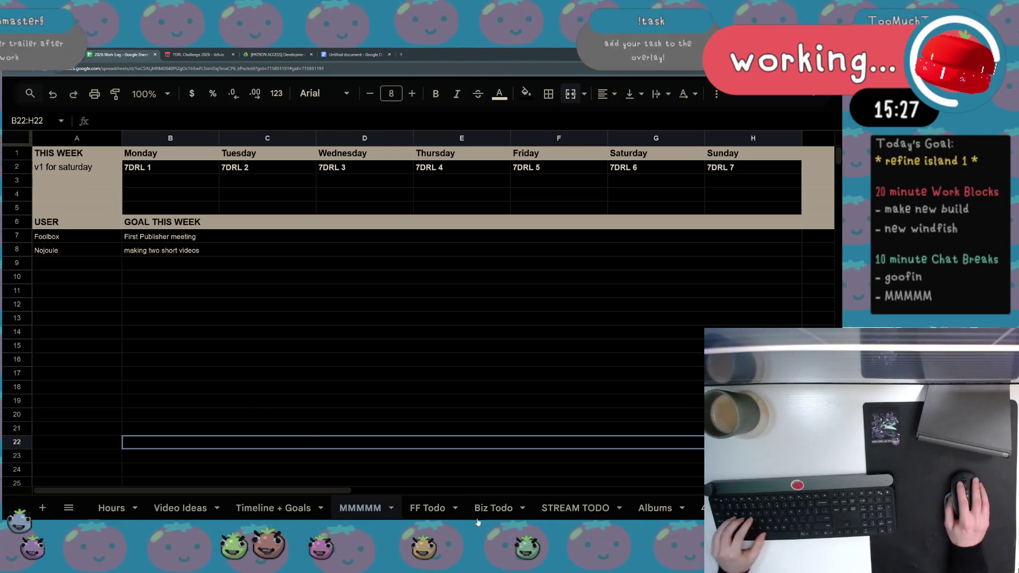
scroll(494, 510, "right", 3)
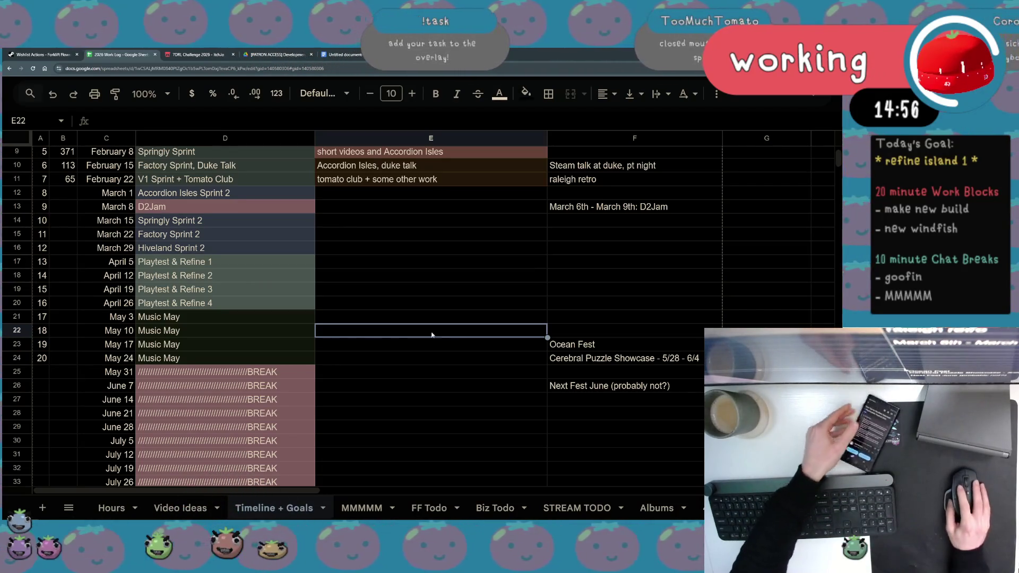
Type 'May 4 - 11' in F21, then append '(Psychedelic Fest)', correcting a typo
double_click(570, 316)
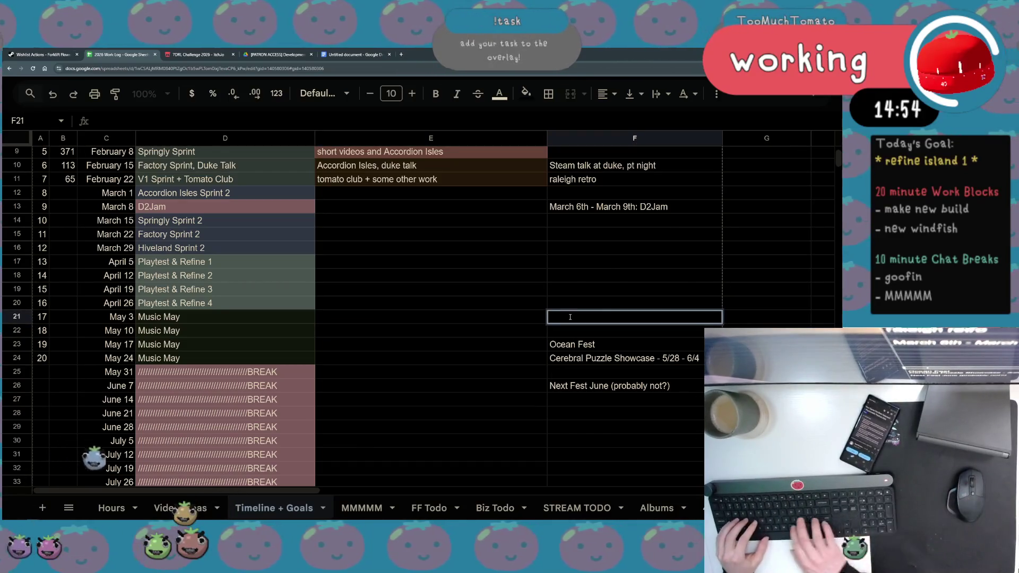
type("May 4 - 11")
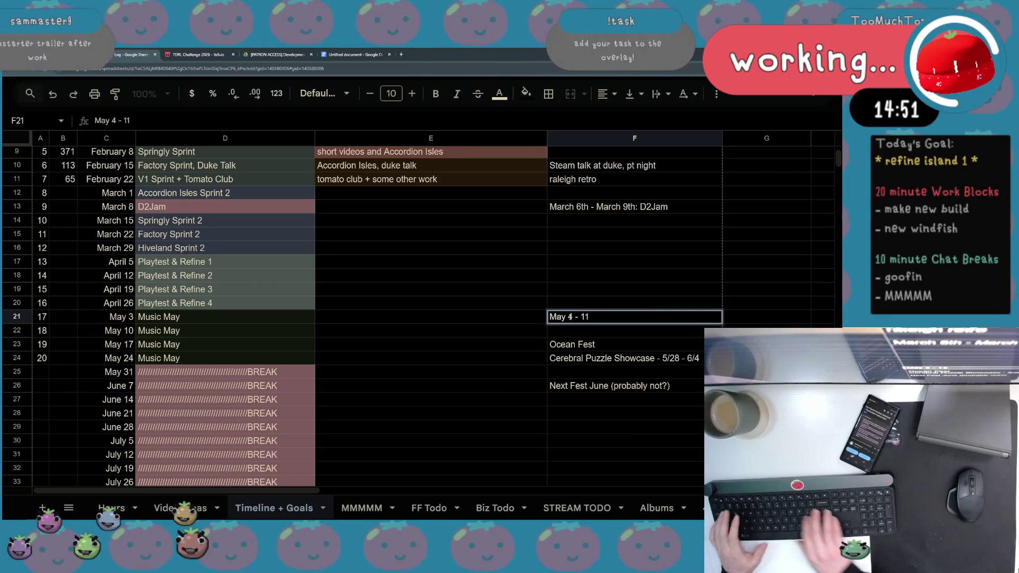
key("Return")
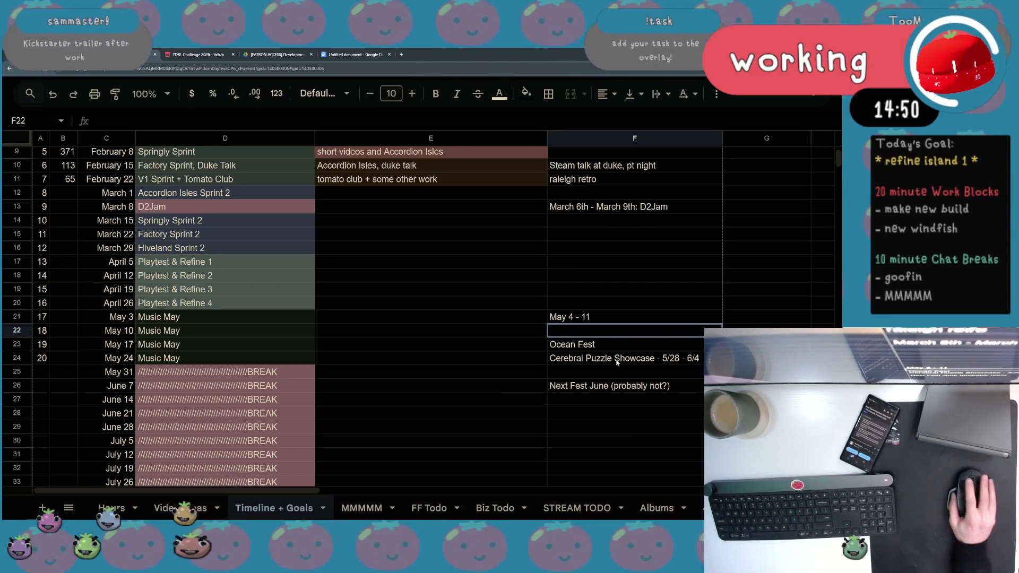
left_click_drag(618, 319, 637, 386)
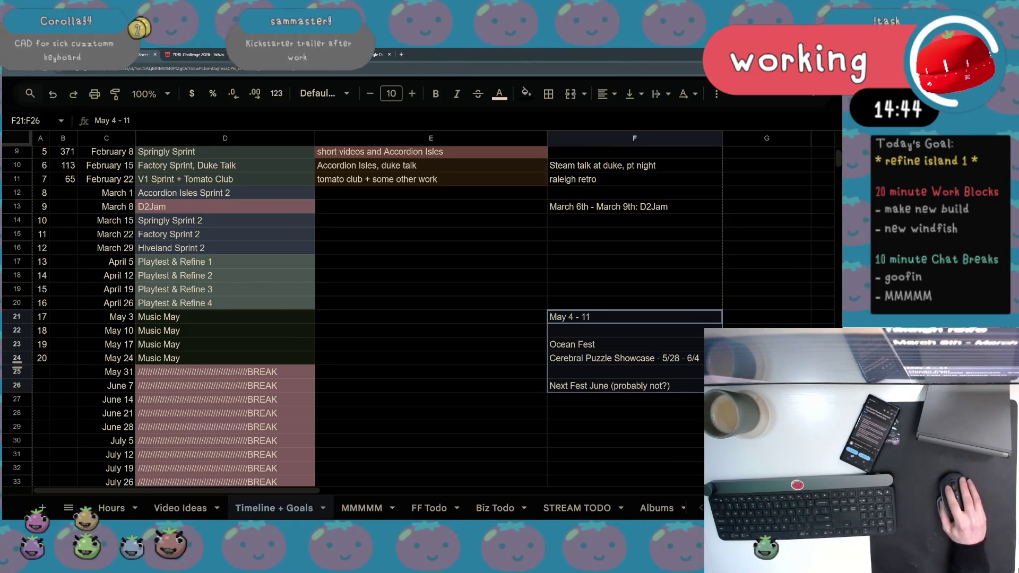
left_click(616, 321)
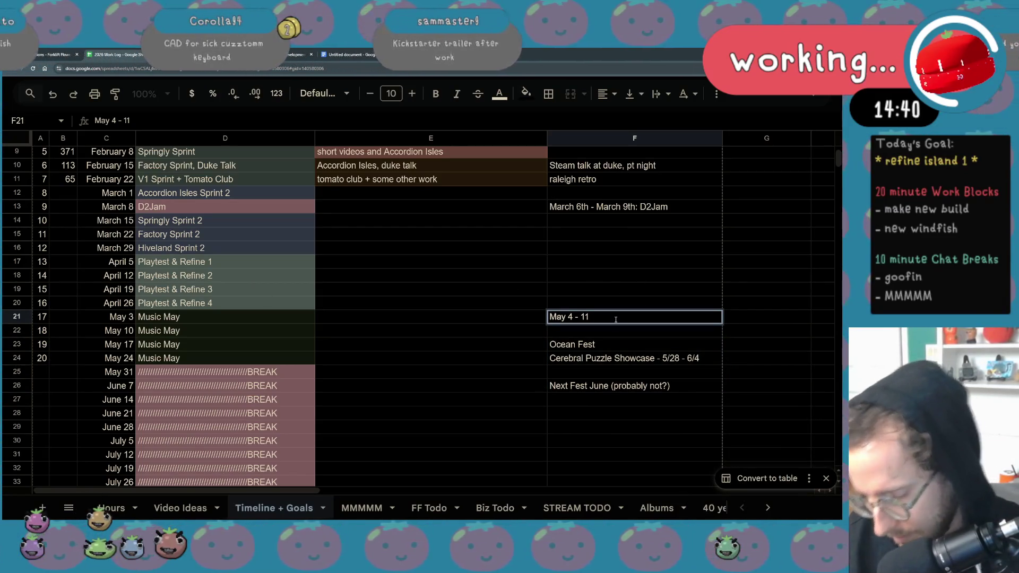
type(" (Psh")
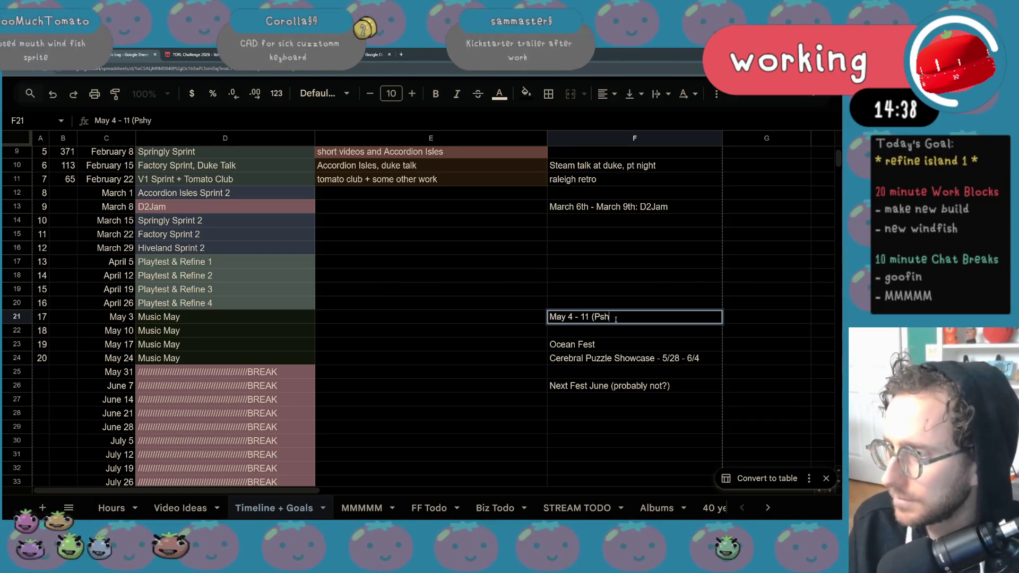
key("BackSpace")
type("ychedelic Fest")
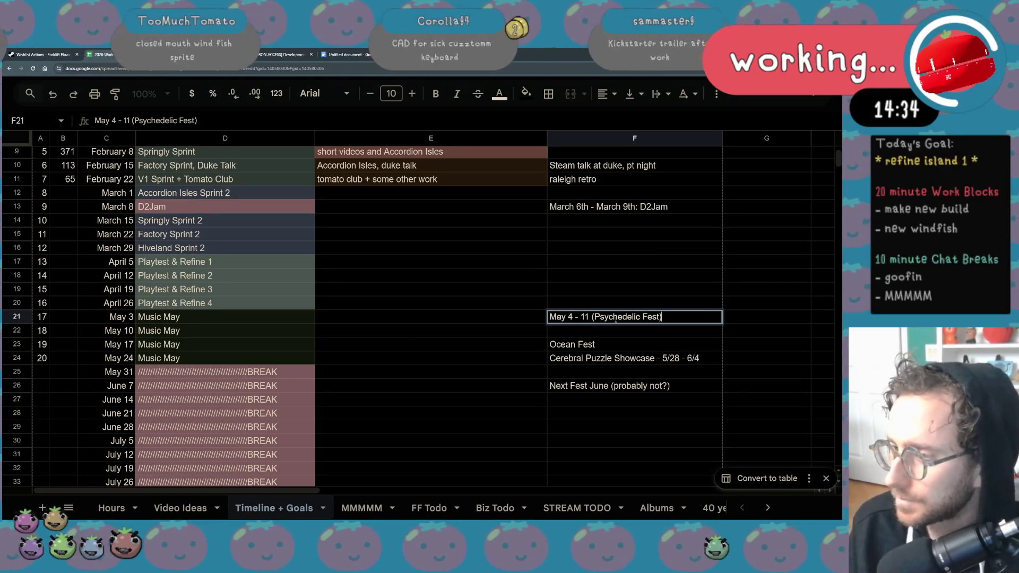
left_click(587, 345)
double_click(562, 319)
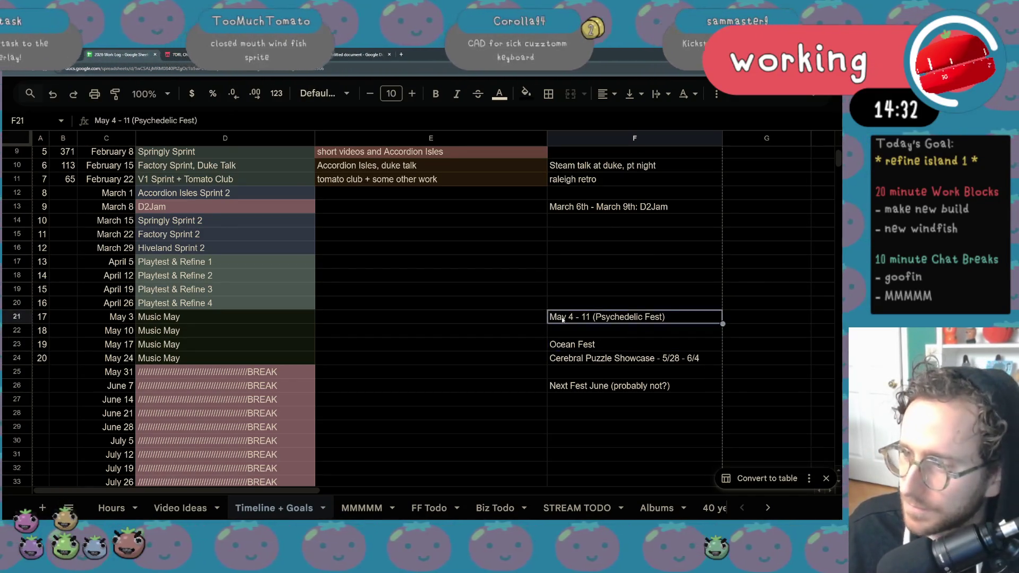
Review the Ocean Fest and Cerebral Puzzle Showcase notes, leaving them unchanged
double_click(566, 347)
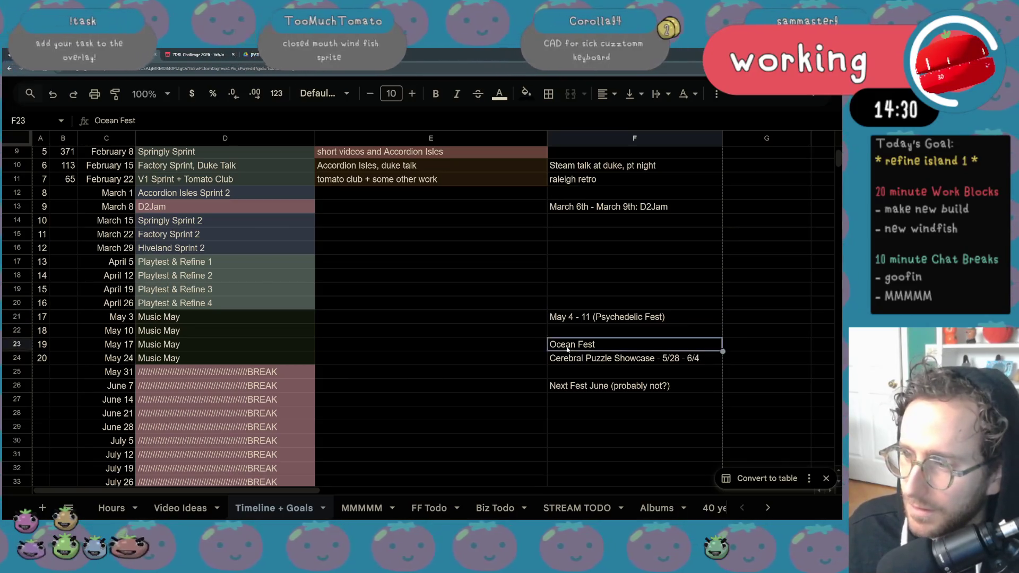
left_click_drag(594, 345, 547, 345)
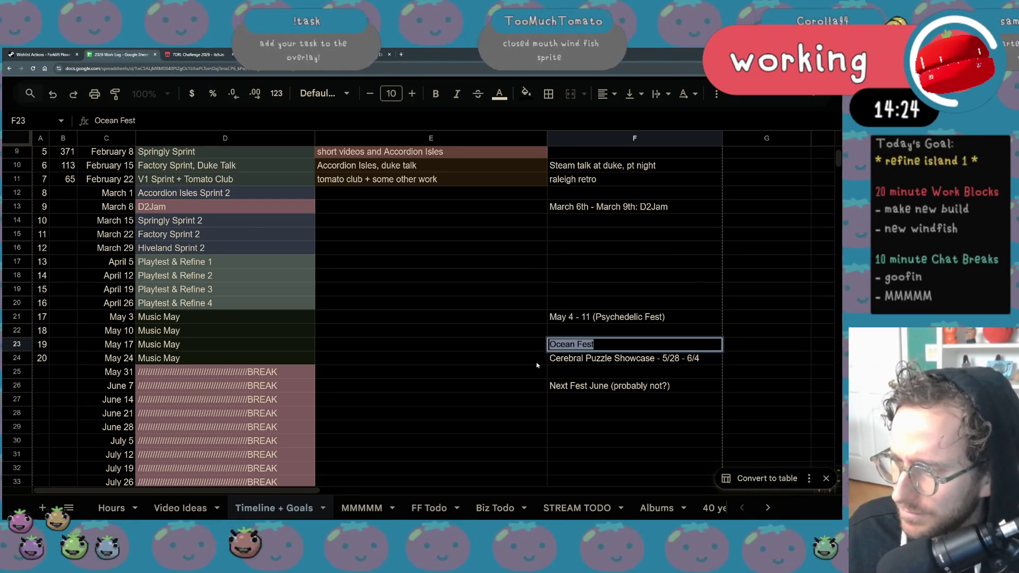
left_click(537, 363)
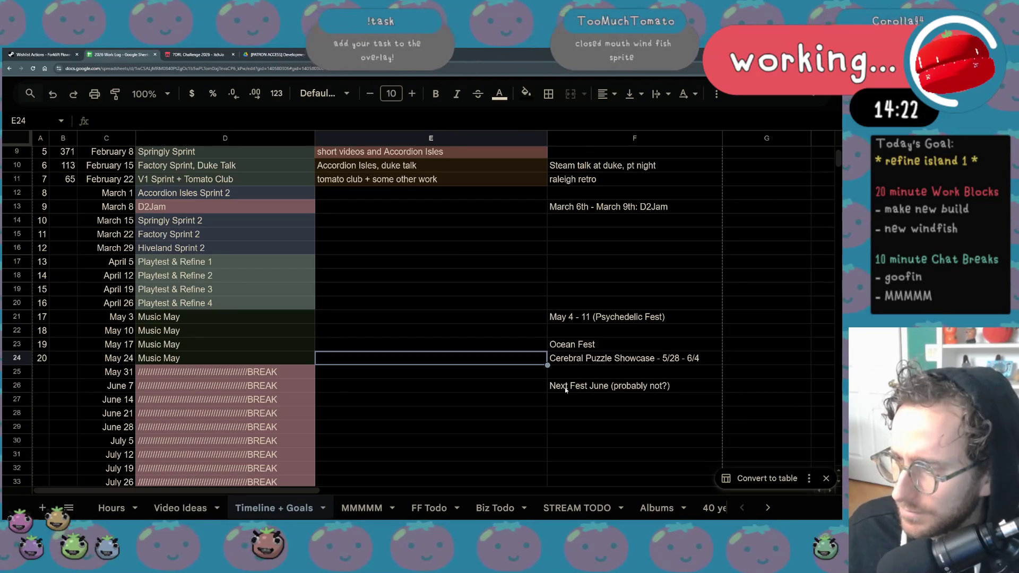
triple_click(597, 359)
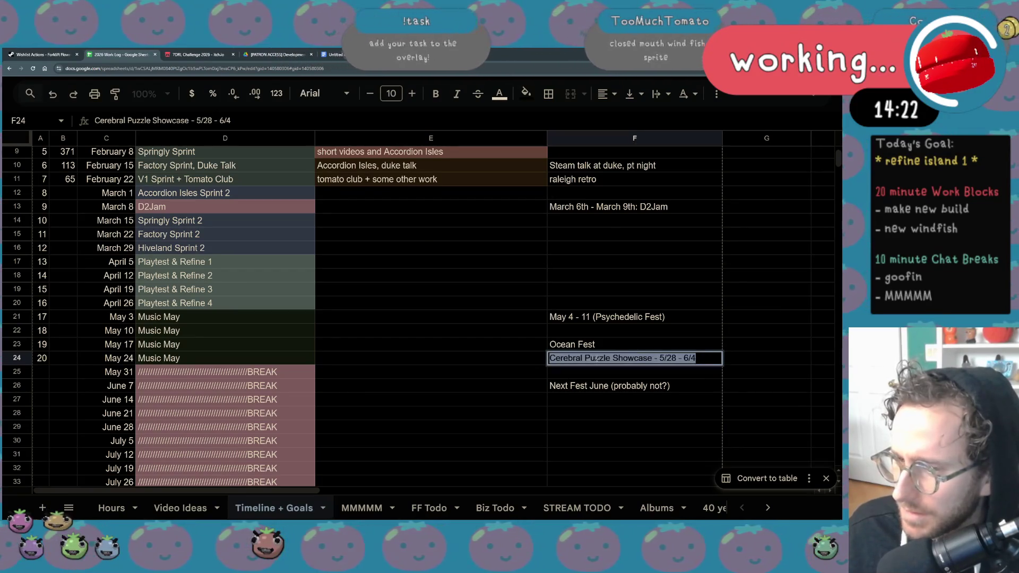
left_click(597, 391)
left_click(583, 429)
Select F21:F25 and D14:D20, then return to the Unity Editor
left_click_drag(595, 317, 595, 372)
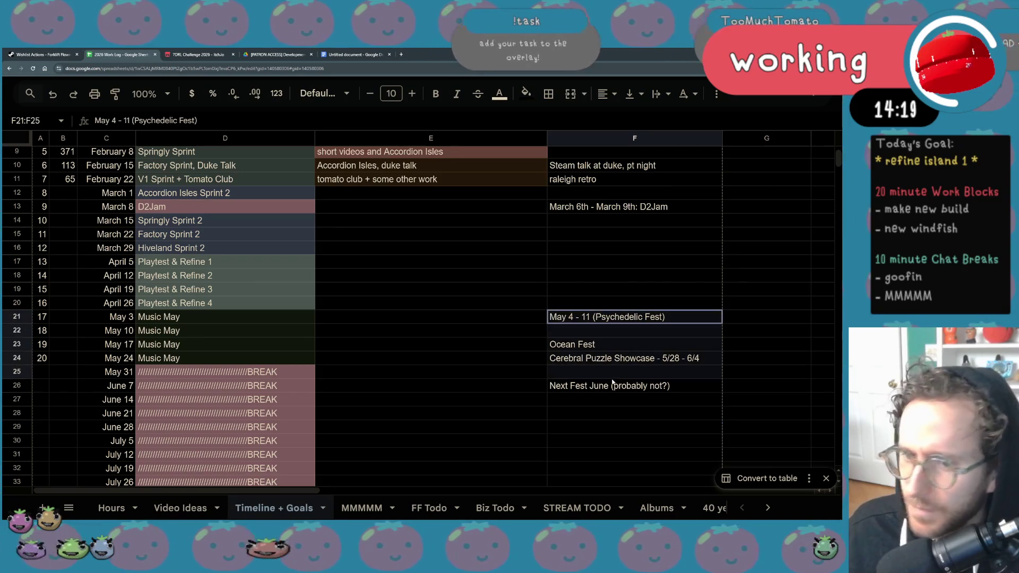
scroll(606, 411, "up", 2)
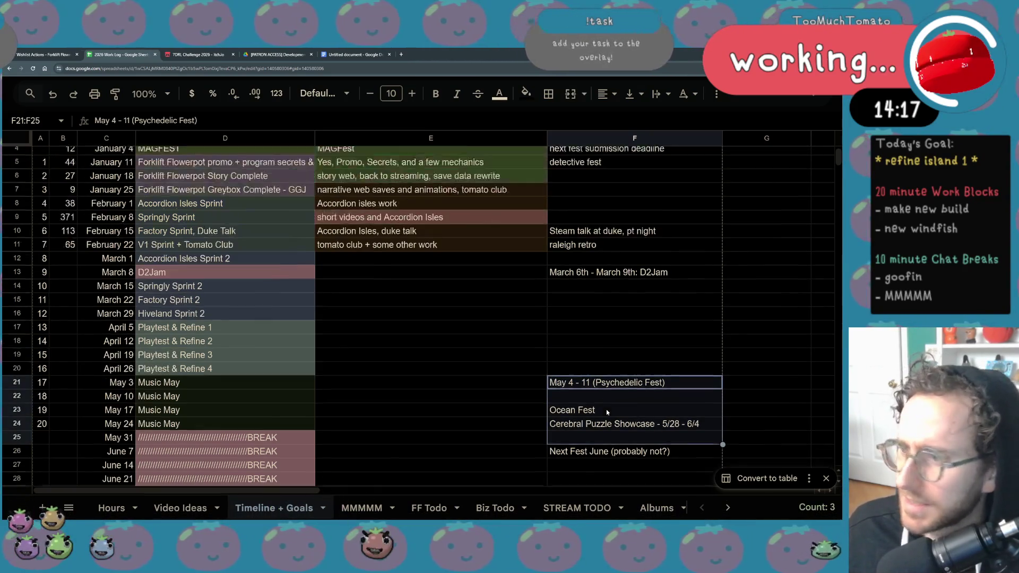
mouse_move(266, 284)
left_mouse_down()
mouse_move(277, 369)
mouse_move(566, 379)
left_mouse_up()
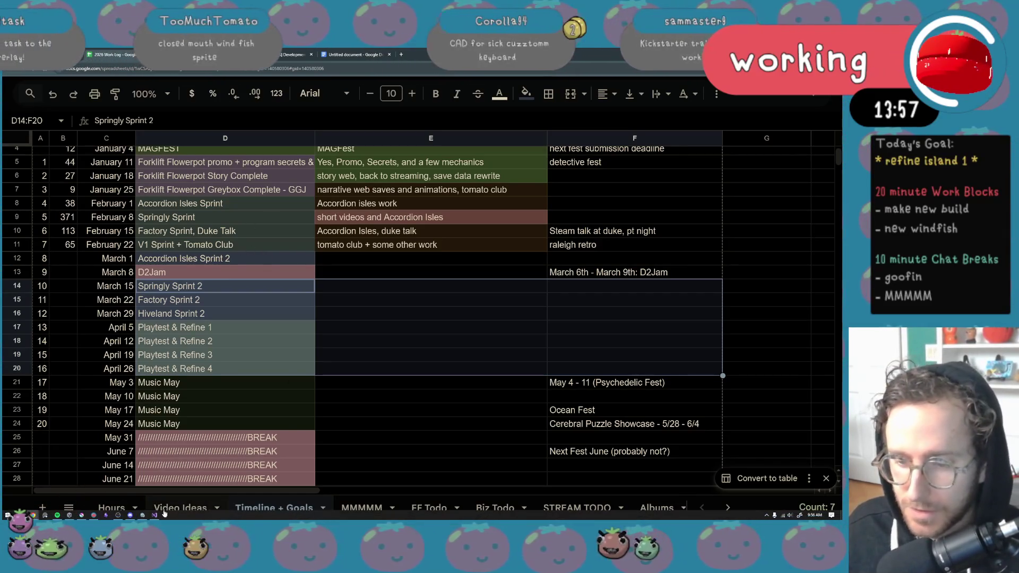
left_click(147, 516)
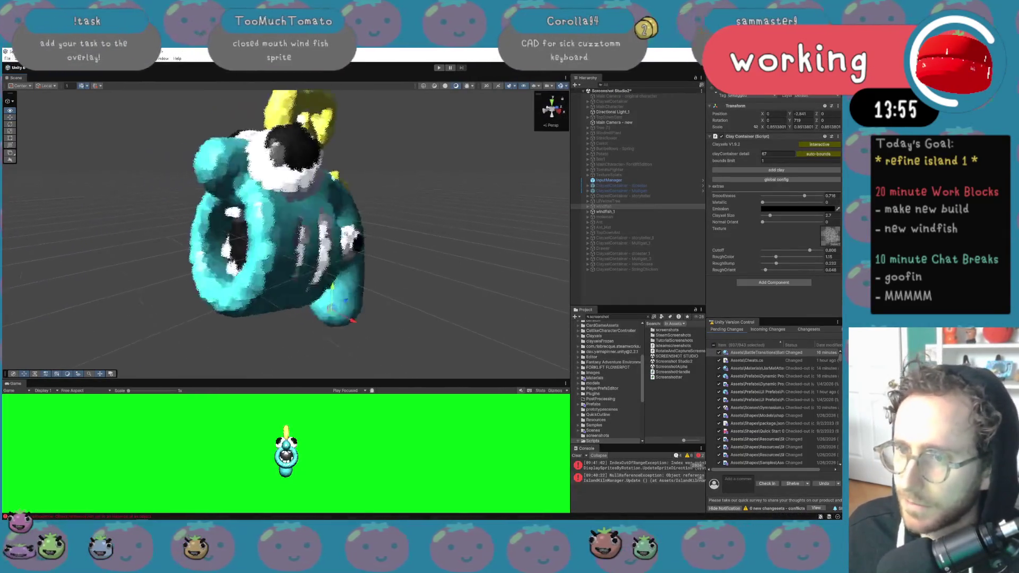
left_click(587, 211)
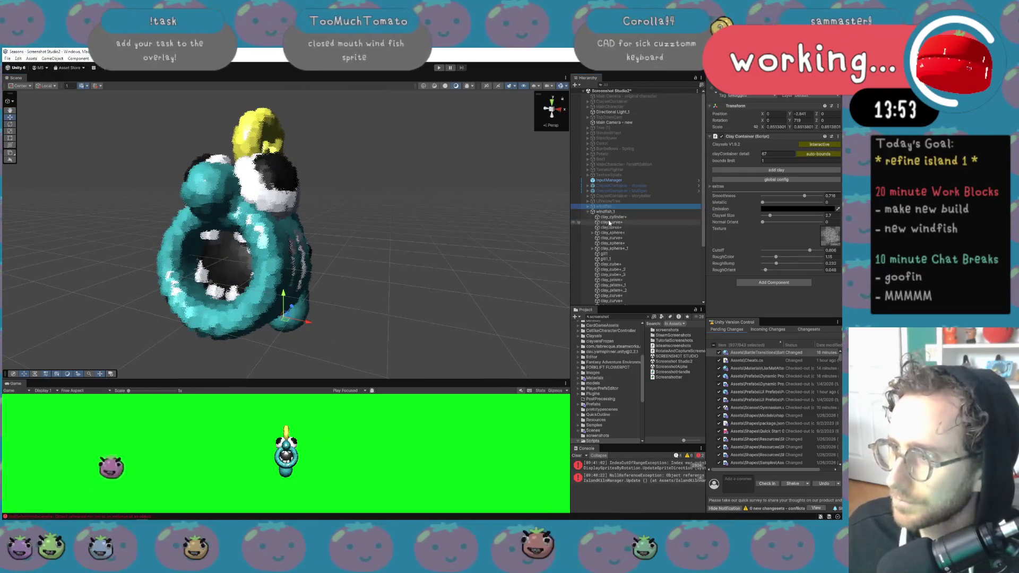
left_click(613, 217)
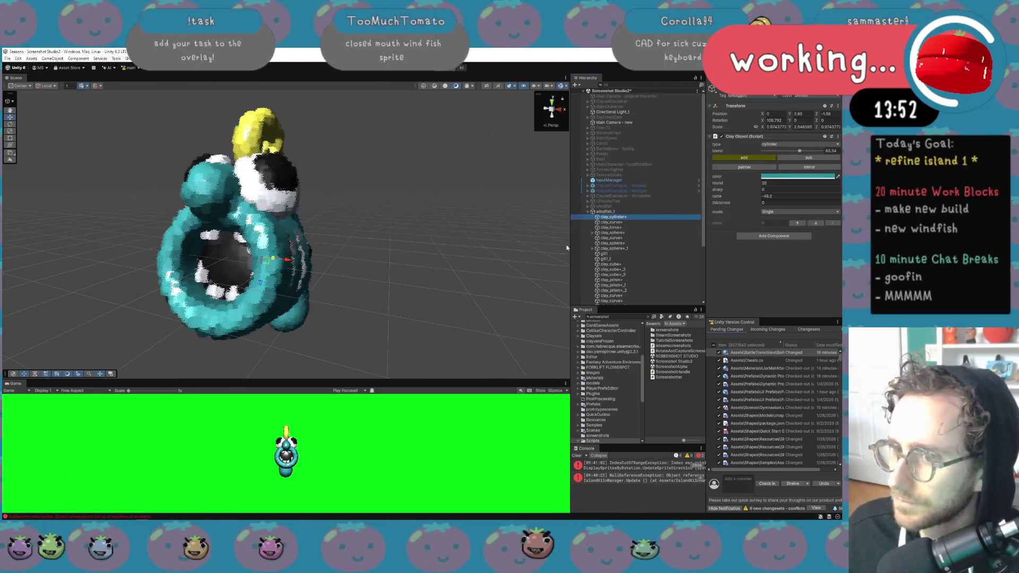
left_click(632, 227)
key("r")
left_click_drag(240, 264, 241, 264)
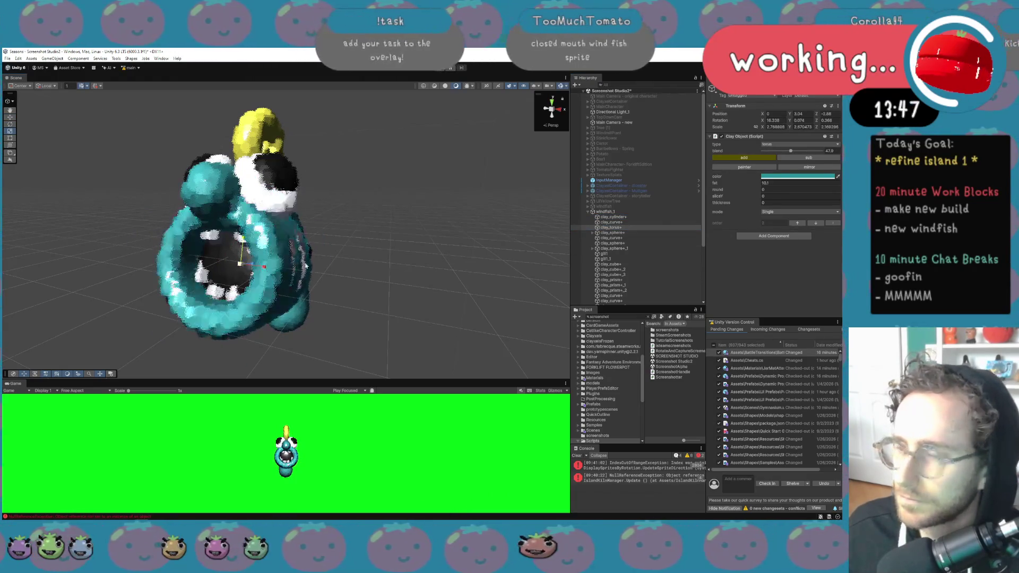
double_click(777, 183)
type("36.15")
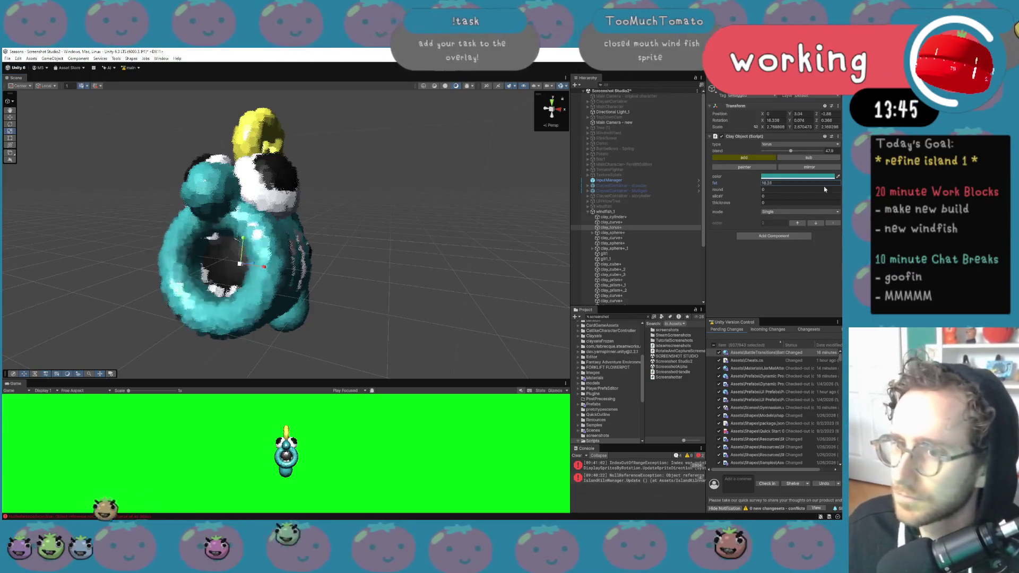
left_click_drag(224, 199, 264, 202)
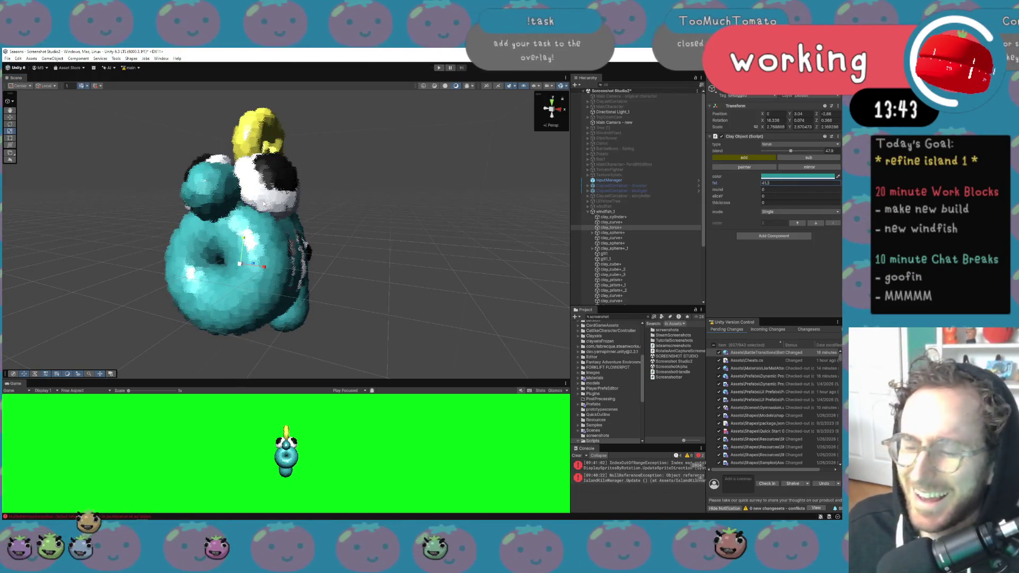
mouse_move(478, 262)
left_mouse_down()
mouse_move(417, 257)
mouse_move(418, 214)
mouse_move(414, 232)
mouse_move(454, 248)
left_mouse_up()
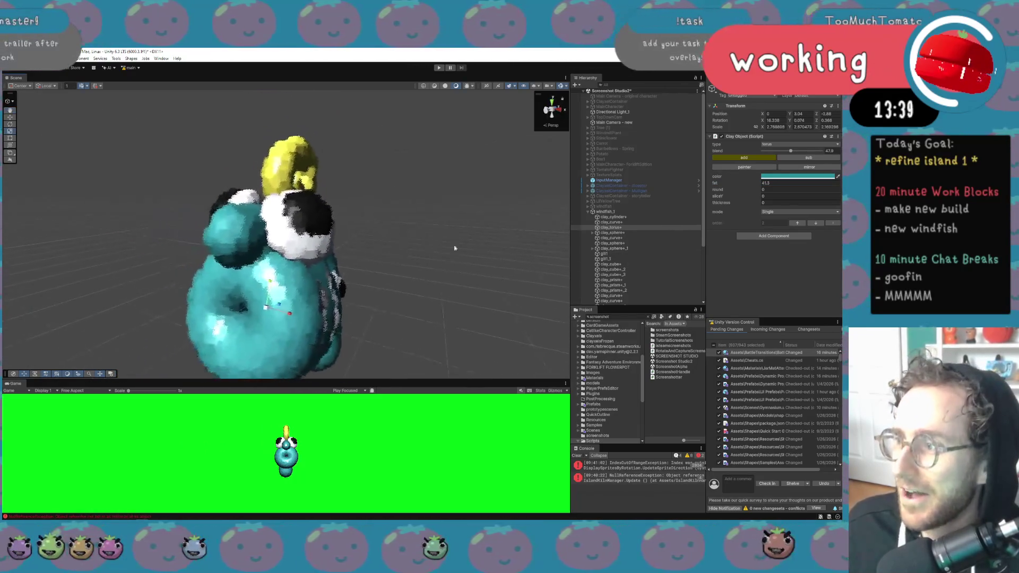
left_click(623, 217)
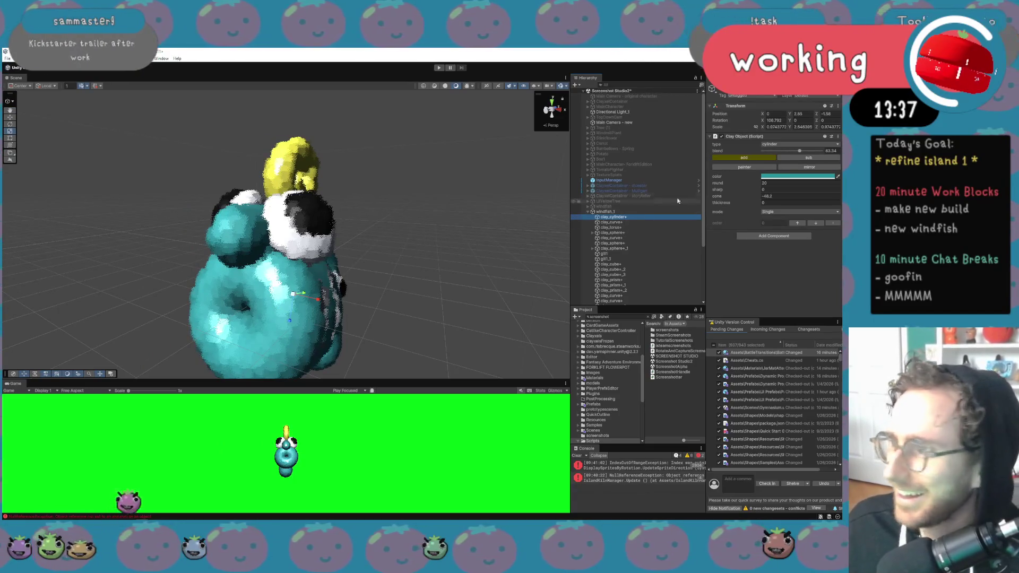
left_click(644, 227)
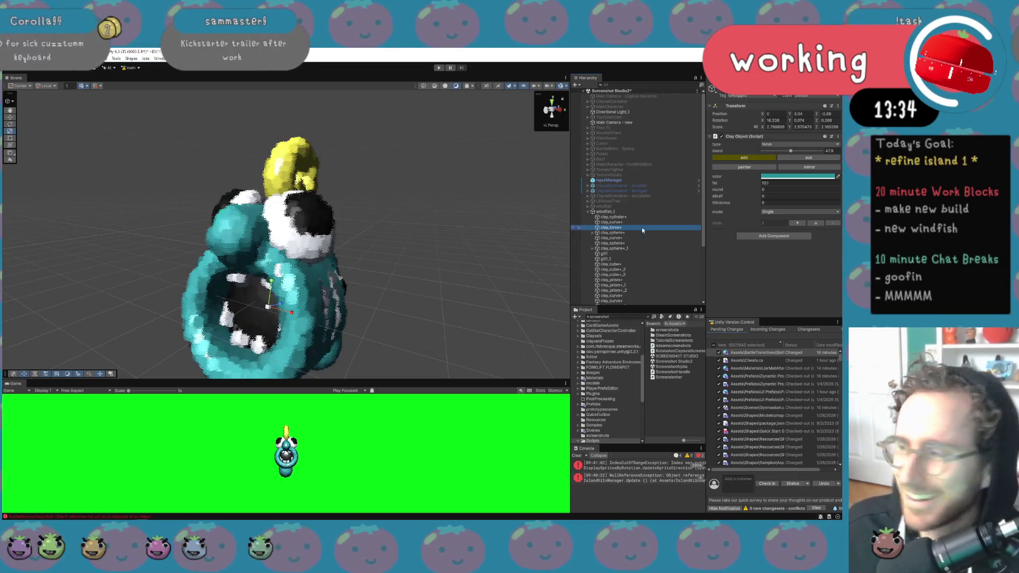
mouse_move(754, 185)
left_mouse_down()
mouse_move(839, 185)
mouse_move(39, 183)
mouse_move(876, 189)
mouse_move(14, 189)
left_mouse_up()
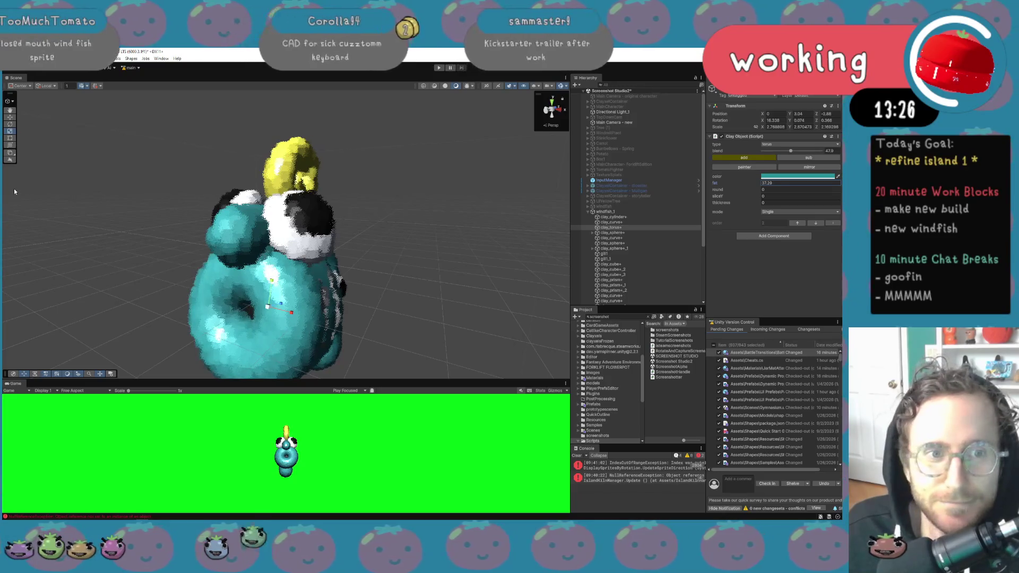
Lower the torus Clay Object's fat to about 16.9 to slim it
mouse_move(459, 223)
left_mouse_down()
mouse_move(439, 241)
mouse_move(395, 235)
left_mouse_up()
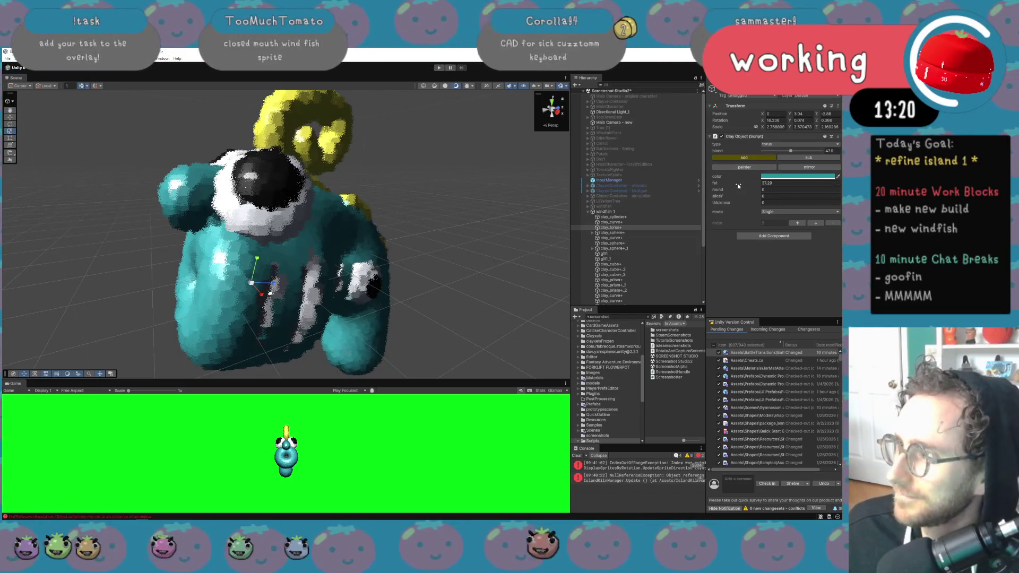
mouse_move(739, 183)
left_mouse_down()
mouse_move(721, 183)
mouse_move(763, 182)
left_mouse_up()
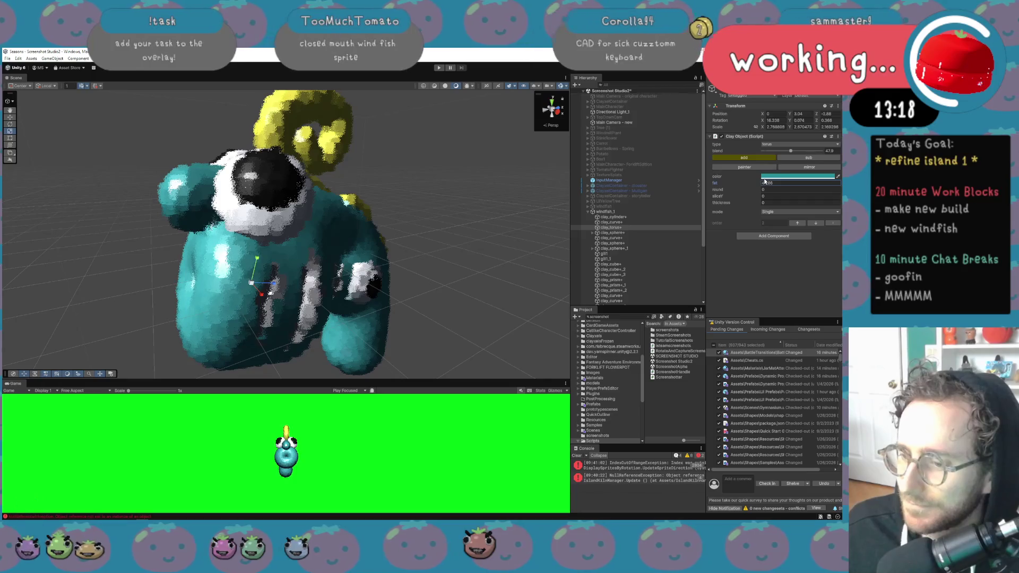
mouse_move(473, 223)
left_mouse_down()
mouse_move(455, 239)
mouse_move(444, 227)
left_mouse_up()
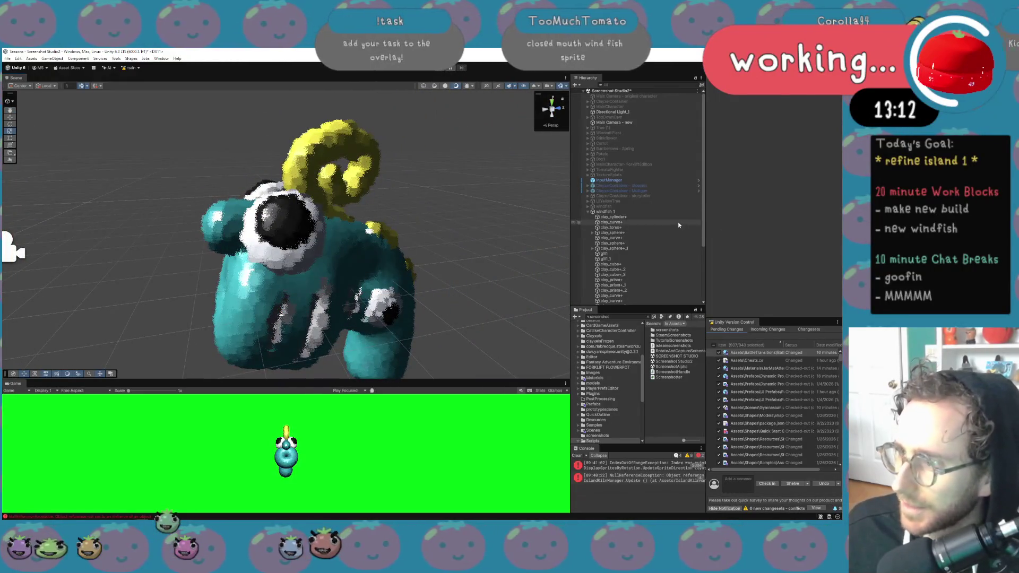
Select the clay_sphere+ eye and enlarge it with the scale gizmo
left_click(644, 250)
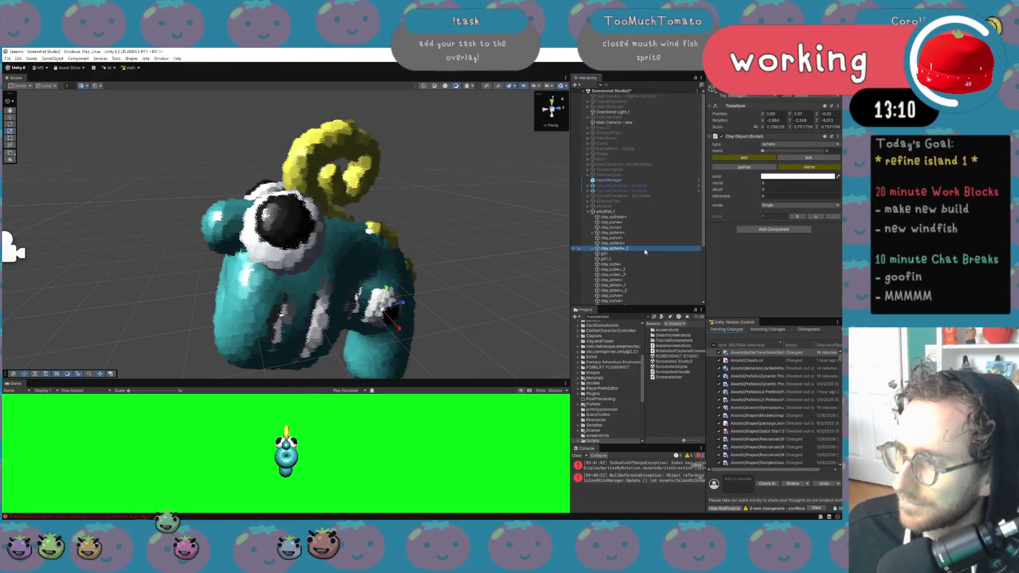
left_click(643, 243)
left_click(643, 237)
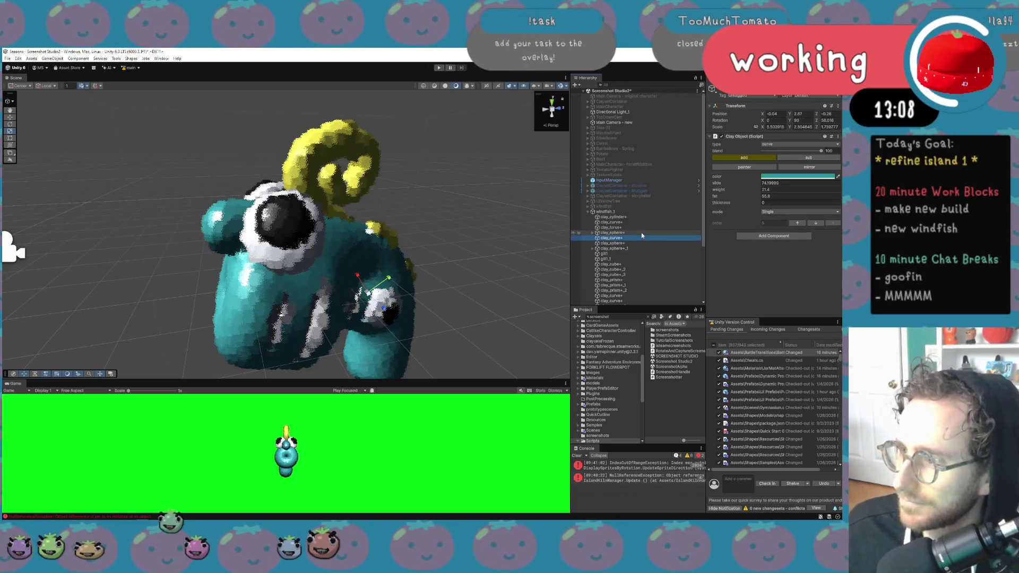
left_click(641, 232)
key("e")
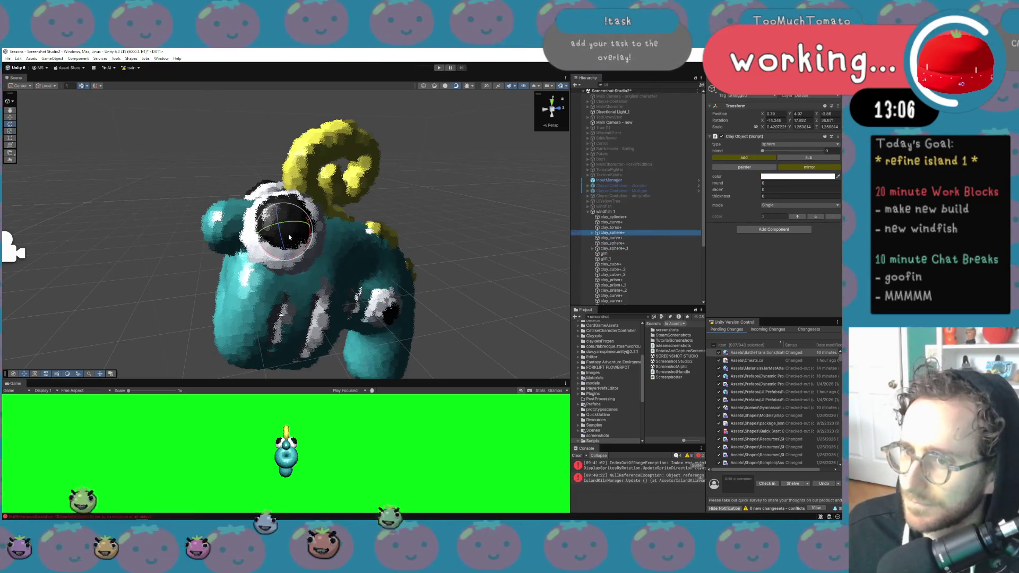
key("r")
mouse_move(286, 232)
left_mouse_down()
mouse_move(313, 240)
mouse_move(317, 262)
left_mouse_up()
key("w")
key("e")
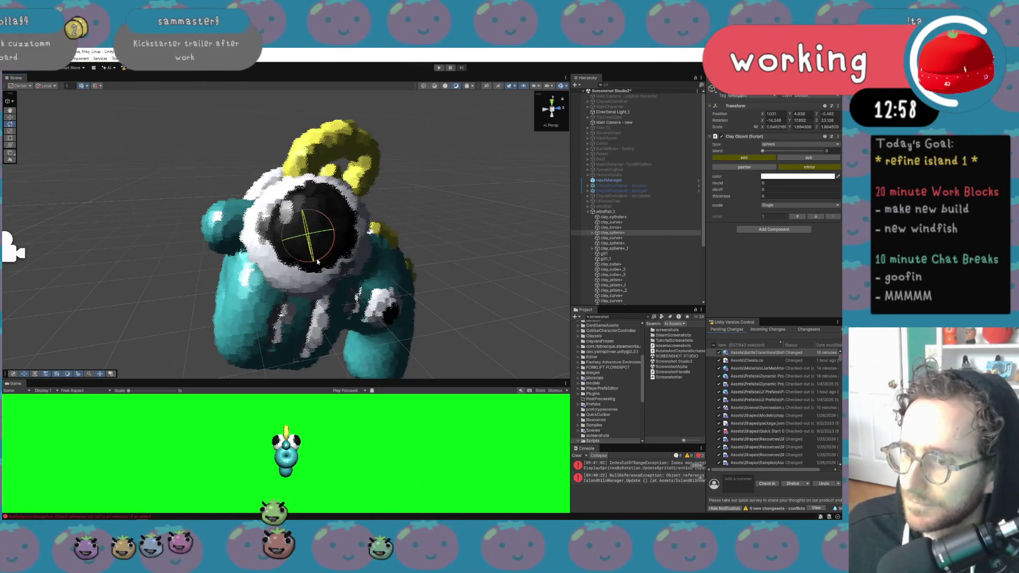
Undo the eye enlargement and rotation edits, reverting the eye to its earlier state
key("ctrl+z")
key("ctrl+z")
key("ctrl+z")
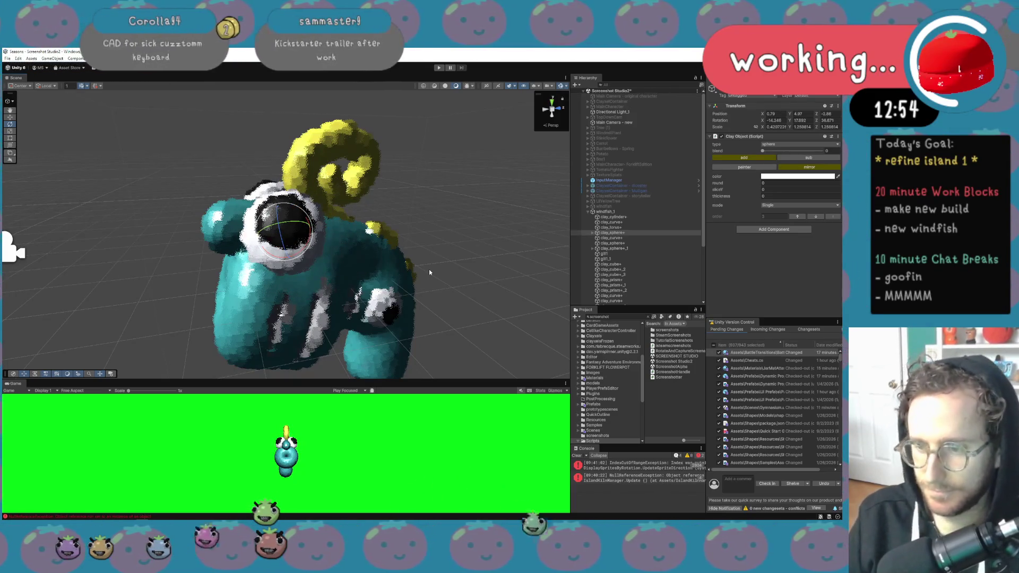
key("ctrl+y")
key("ctrl+y")
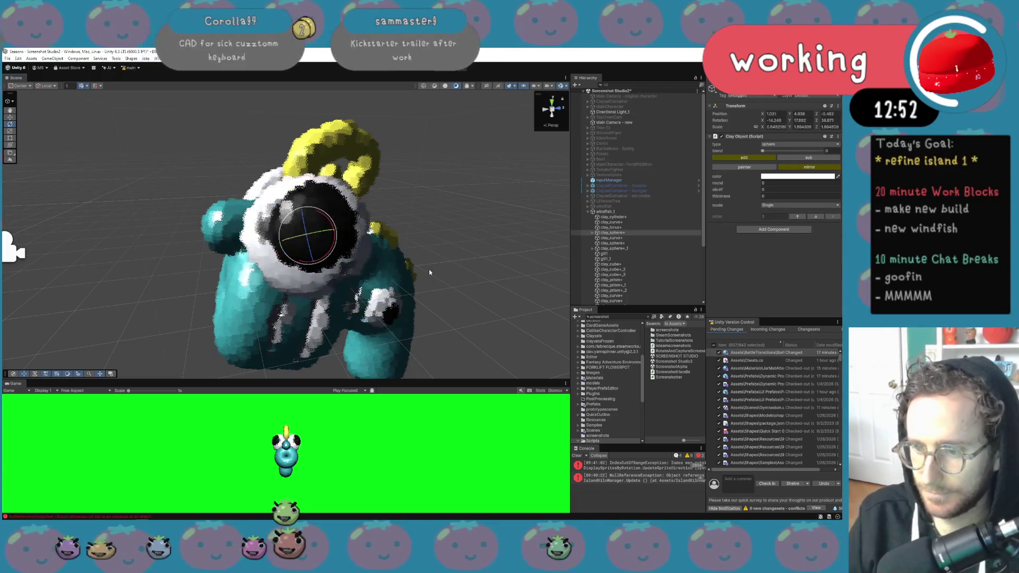
key("ctrl+z")
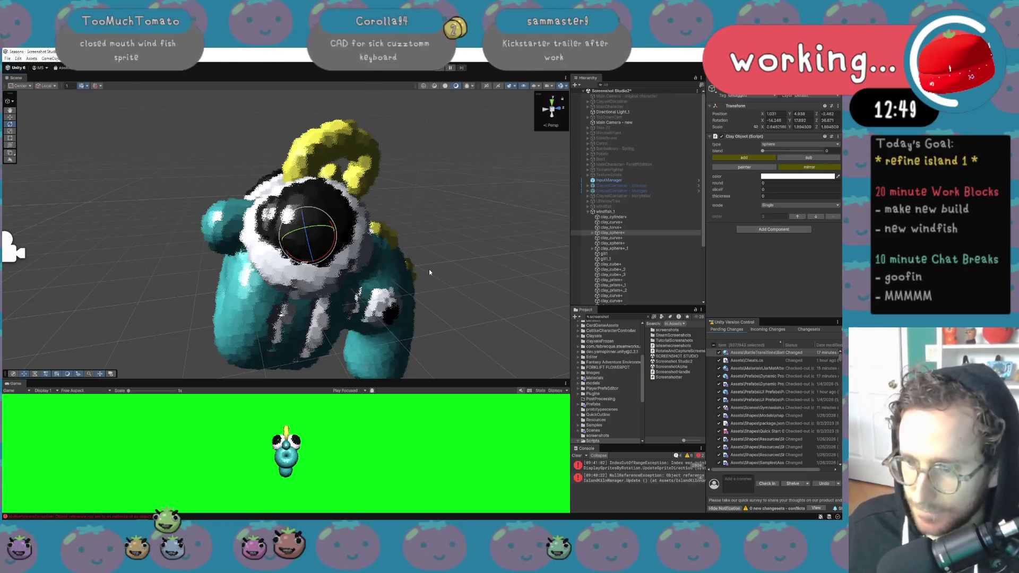
key("ctrl+z")
key("ctrl+z")
key("ctrl+z")
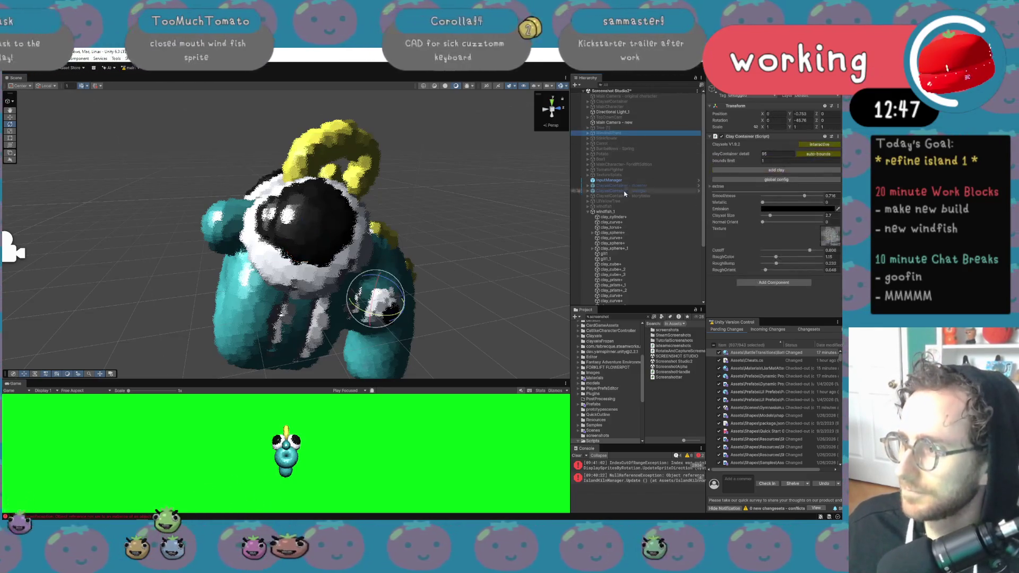
Undo back to the earlier state and rotate windfish_1 sideways around Y
key("ctrl+z")
key("ctrl+z")
key("ctrl+z")
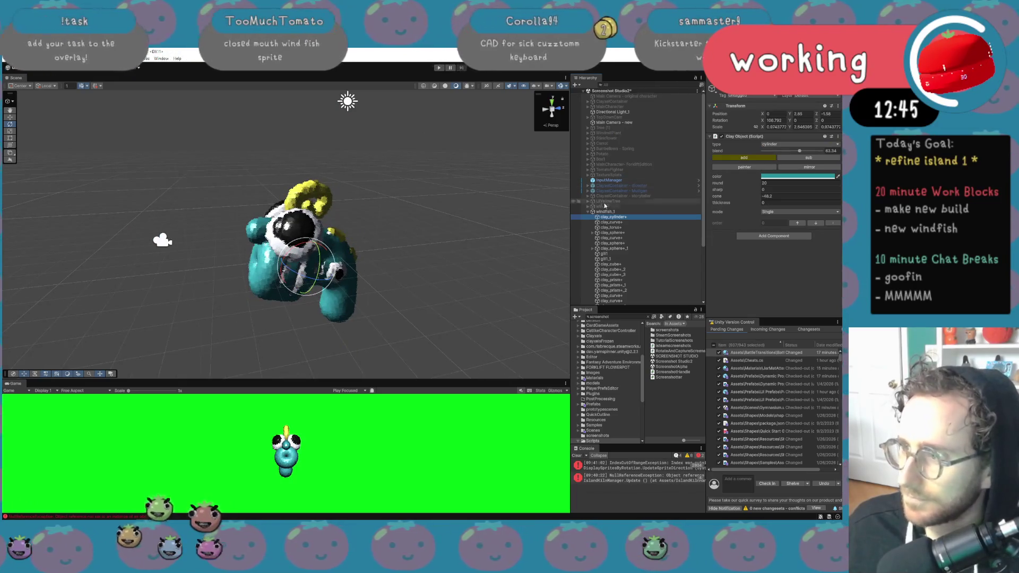
mouse_move(332, 335)
left_mouse_down()
mouse_move(261, 339)
mouse_move(276, 343)
left_mouse_up()
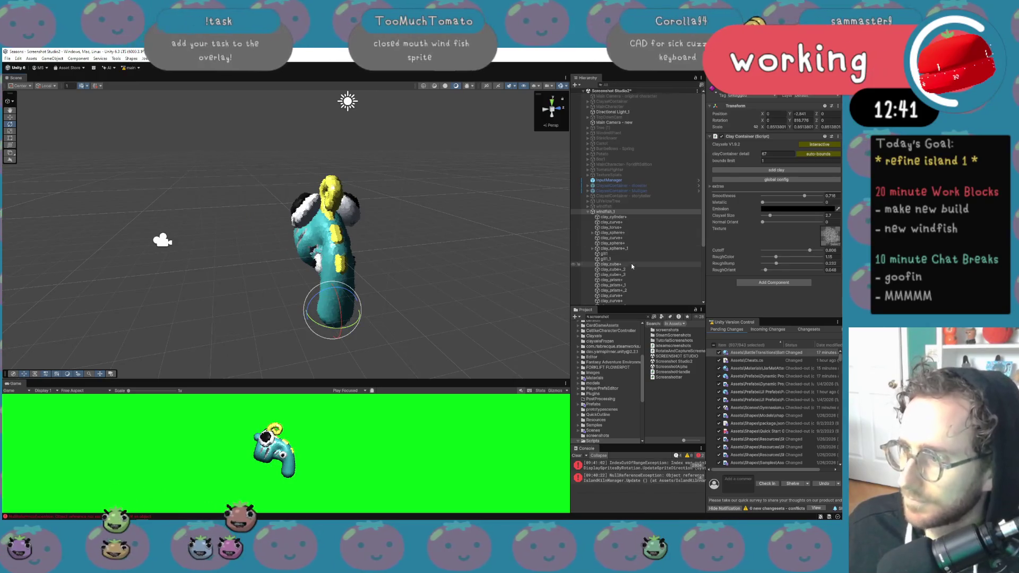
scroll(621, 277, "down", 3)
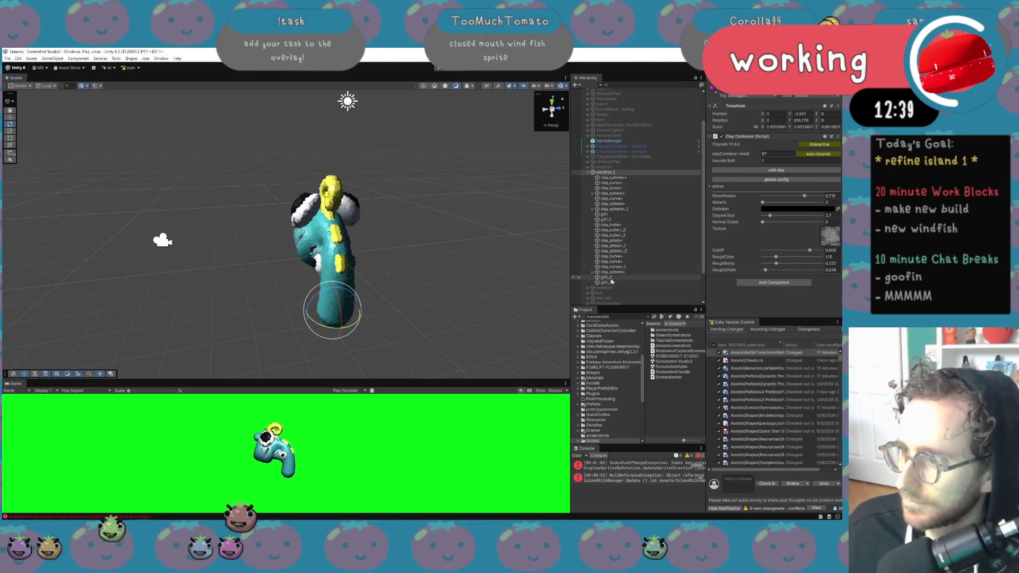
Enlarge the white side sphere clay_sphere+_1 to roughly 1.15 scale
left_click(624, 183)
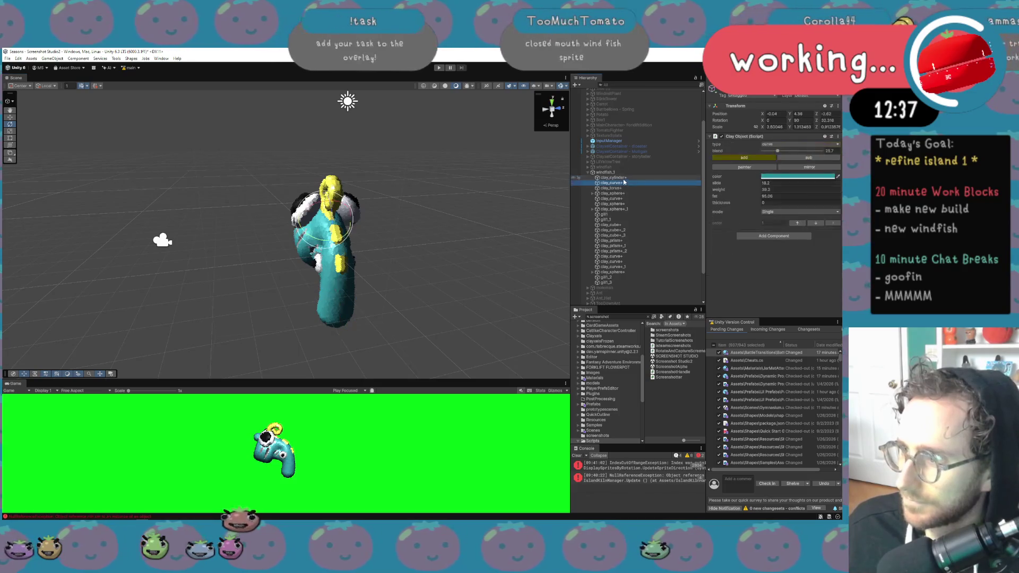
key("Down")
key("Down")
key("Down")
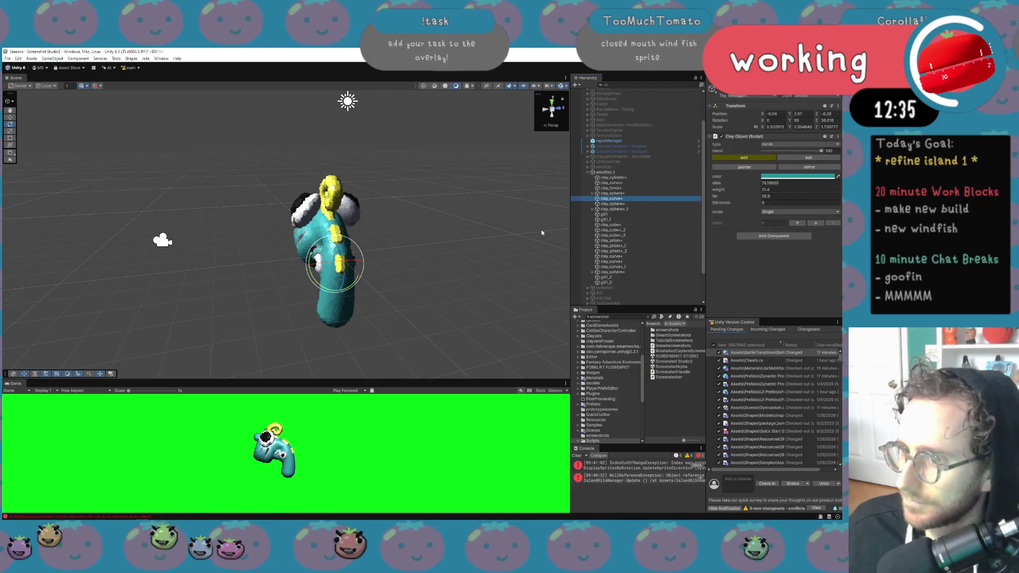
key("Down")
key("Down")
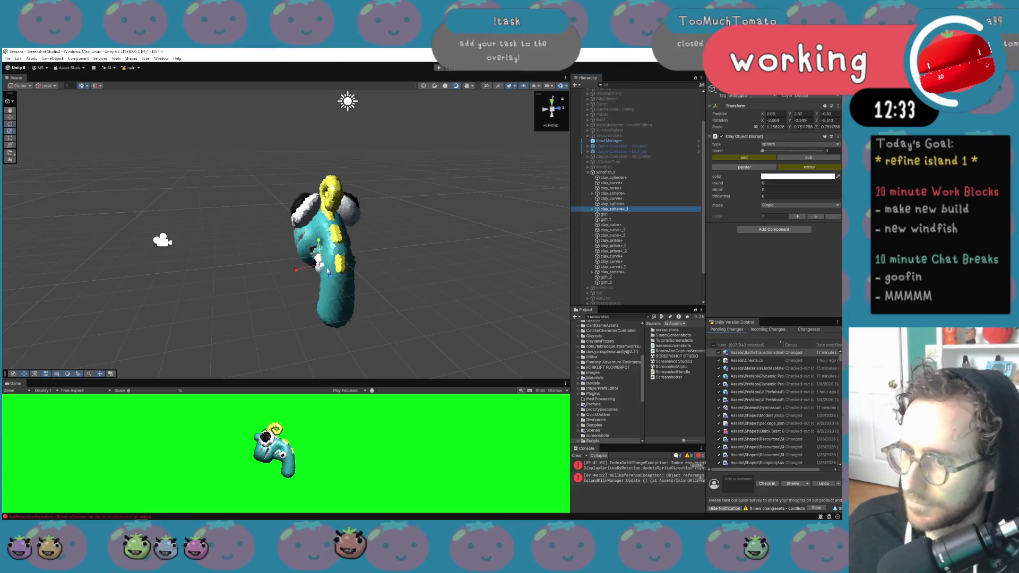
mouse_move(318, 263)
left_mouse_down()
mouse_move(334, 257)
mouse_move(296, 272)
left_mouse_up()
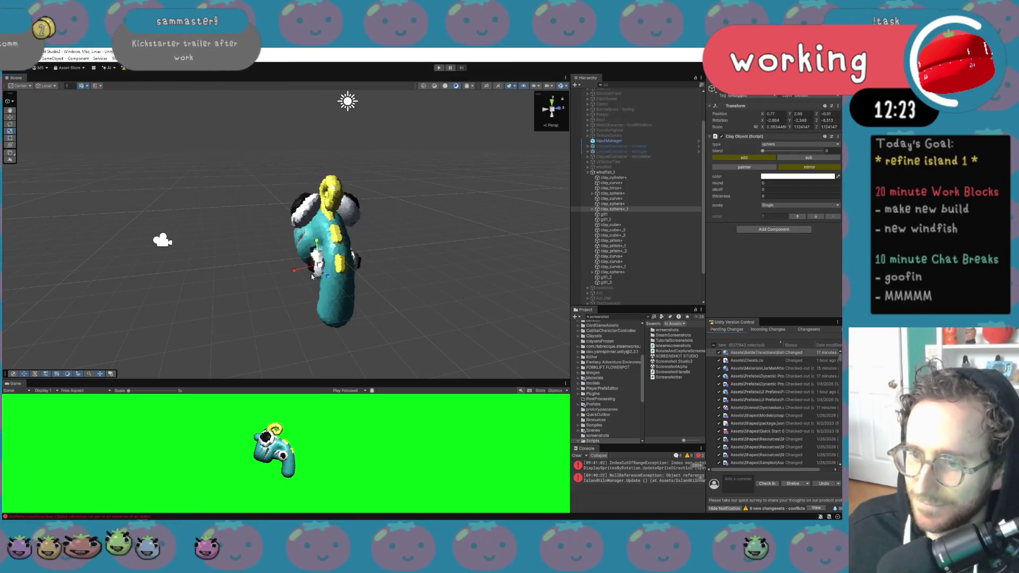
mouse_move(306, 274)
left_mouse_down()
mouse_move(355, 260)
mouse_move(507, 257)
mouse_move(478, 244)
left_mouse_up()
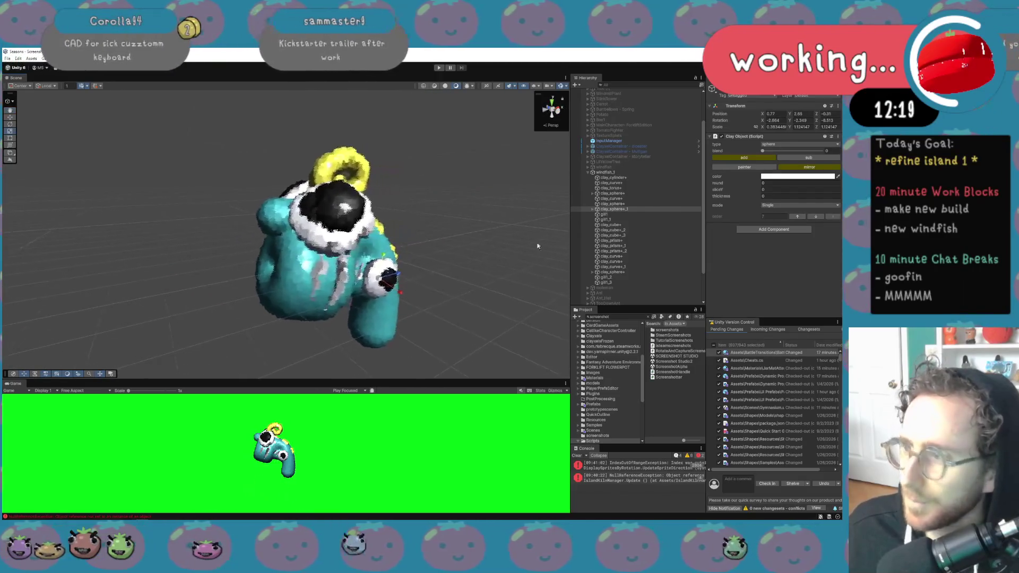
Scale up the clay_cylinder+ part to thicken it
left_click(624, 219)
left_click(624, 177)
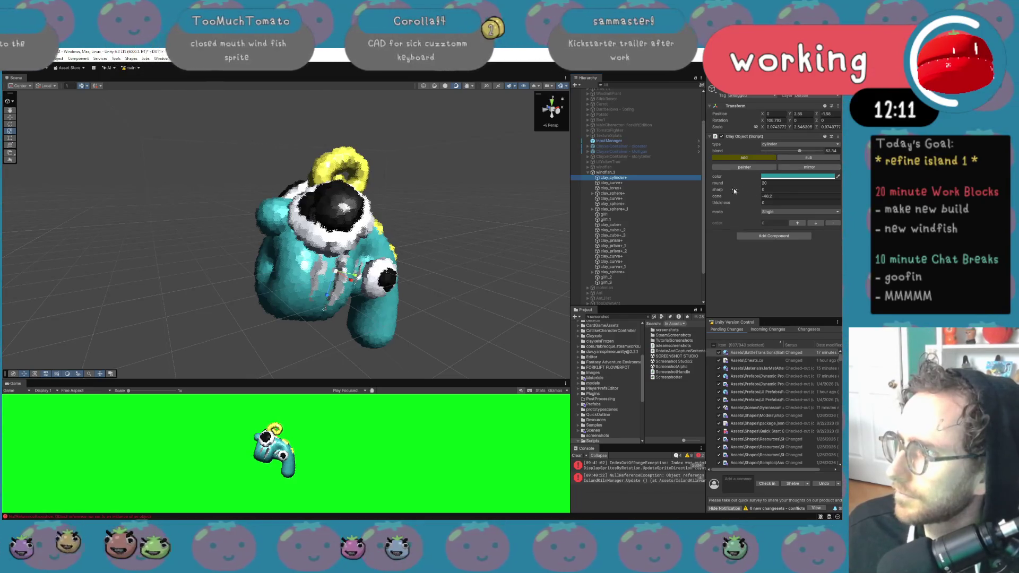
mouse_move(332, 289)
left_mouse_down()
mouse_move(324, 307)
mouse_move(405, 284)
mouse_move(371, 289)
left_mouse_up()
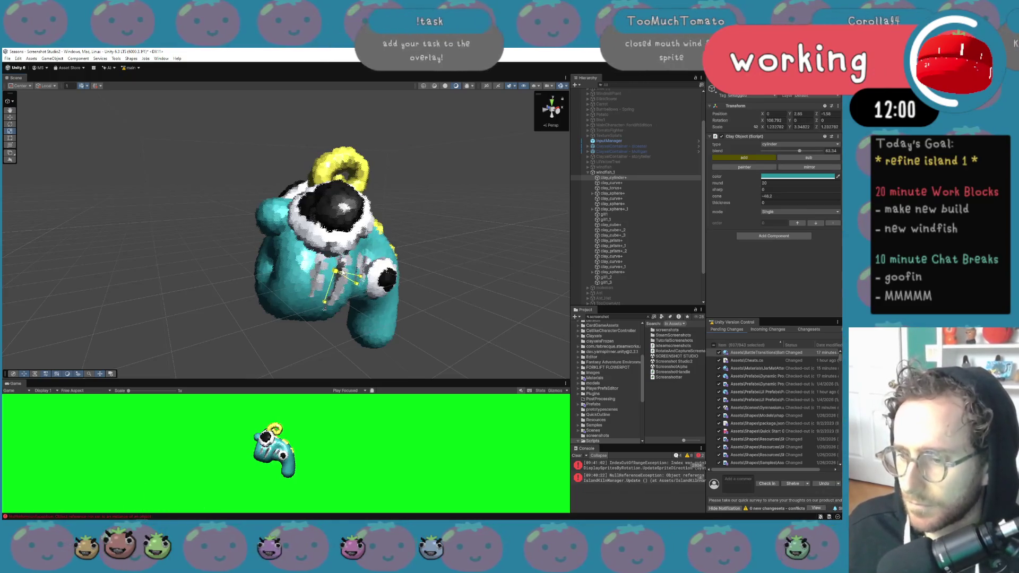
Nudge clay_sphere+_1 slightly into place
left_click(637, 183)
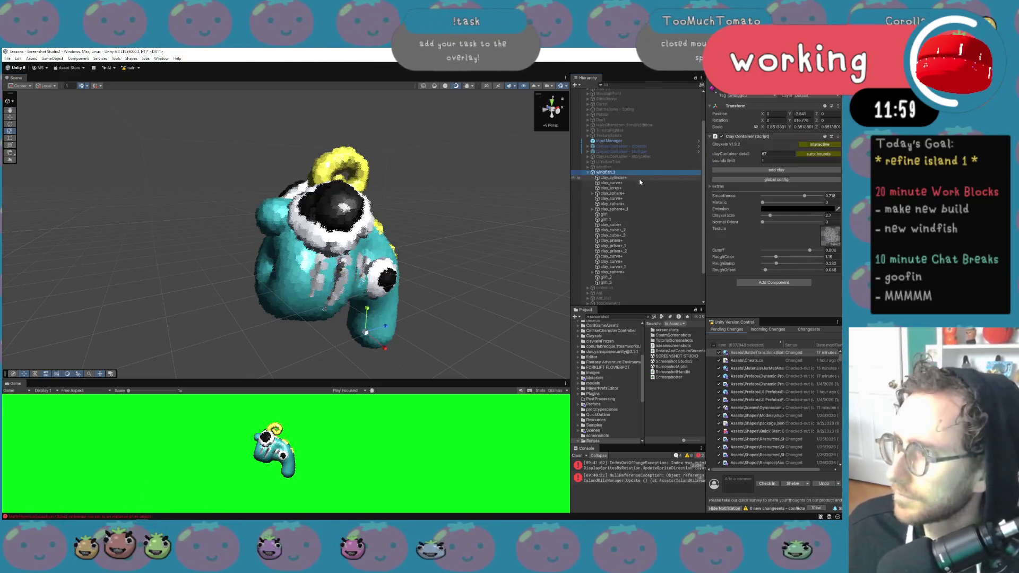
left_click(614, 204)
left_click(613, 210)
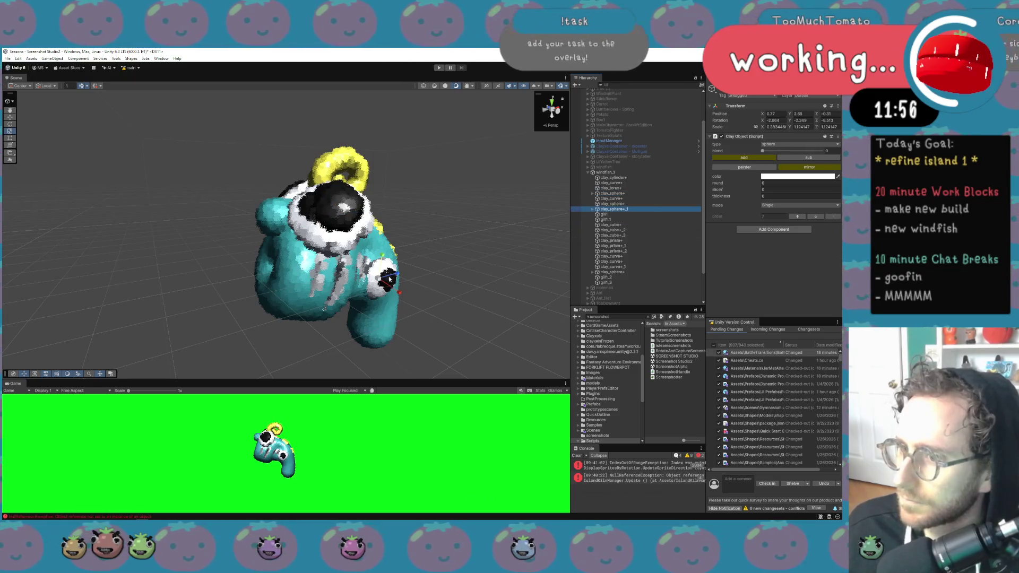
left_click_drag(385, 277, 397, 287)
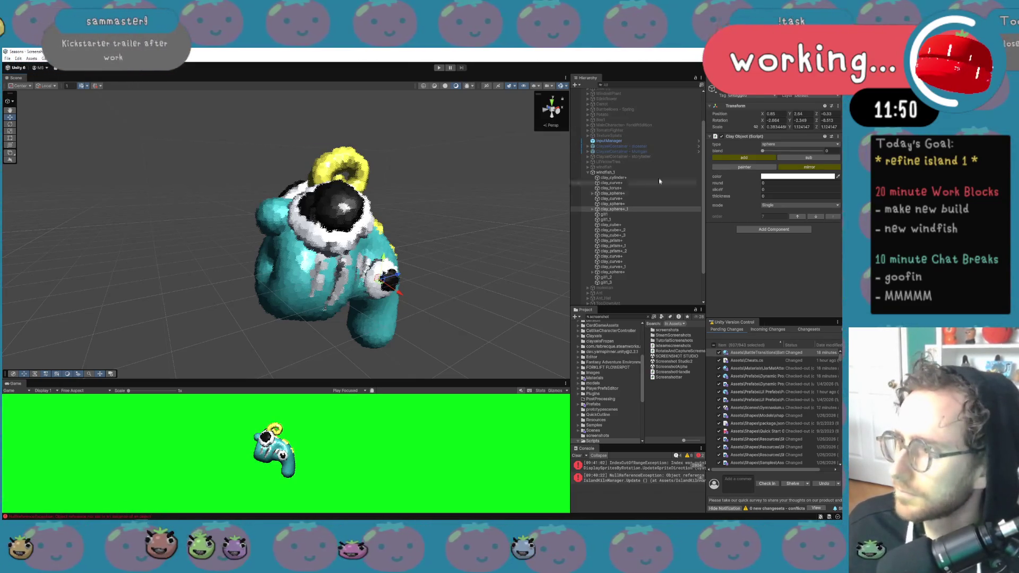
Rescale clay_torus+ narrower and deeper, to roughly 3.0 on X
left_click(618, 225)
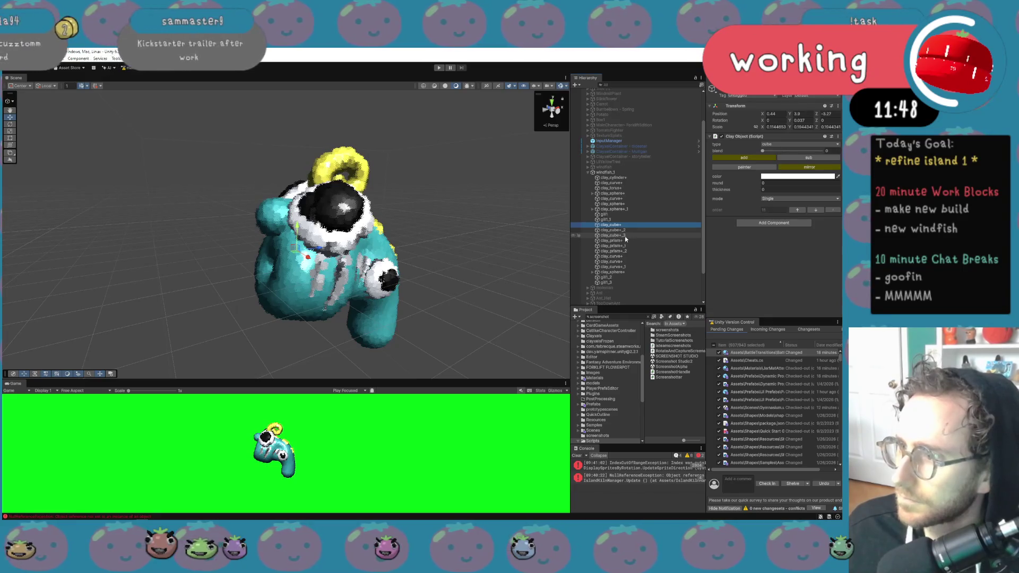
left_click(613, 193)
left_click(618, 184)
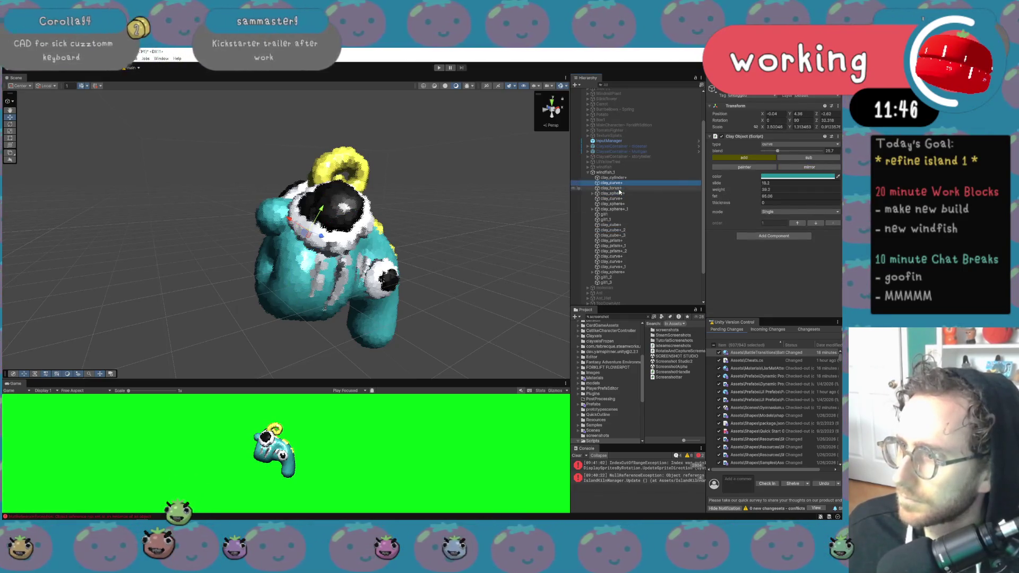
left_click(619, 189)
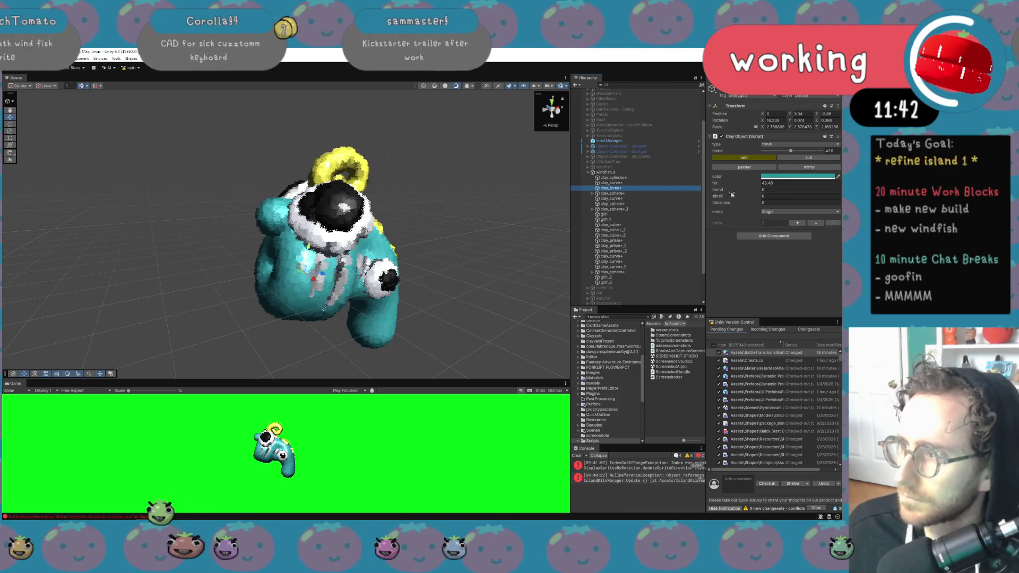
key("r")
left_click_drag(317, 280, 313, 276)
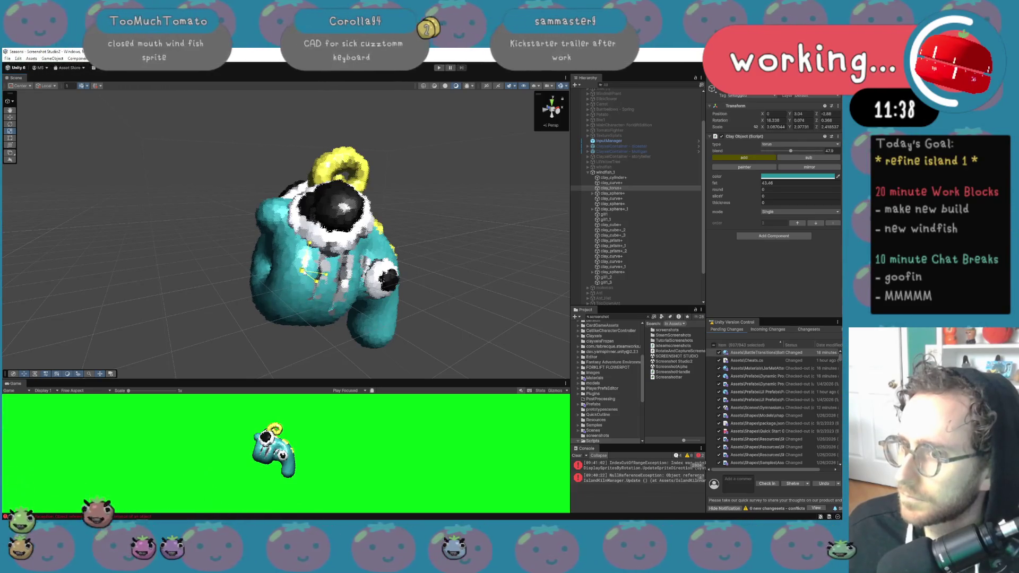
left_click(605, 172)
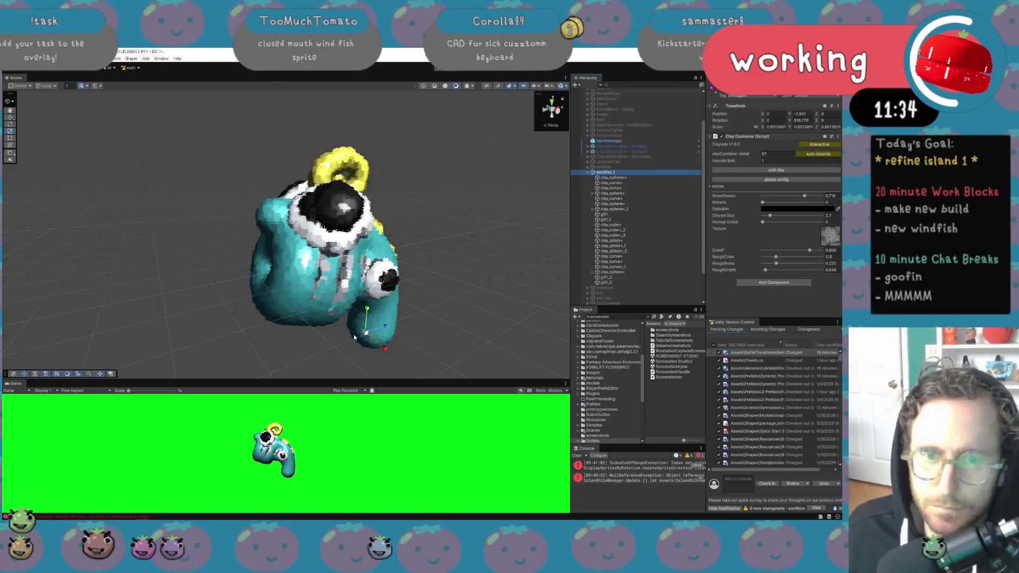
Rotate windfish_1 around Y and rename it windfish_Closed
key("e")
mouse_move(365, 347)
left_mouse_down()
mouse_move(537, 339)
mouse_move(295, 336)
mouse_move(444, 341)
mouse_move(789, 321)
mouse_move(92, 324)
left_mouse_up()
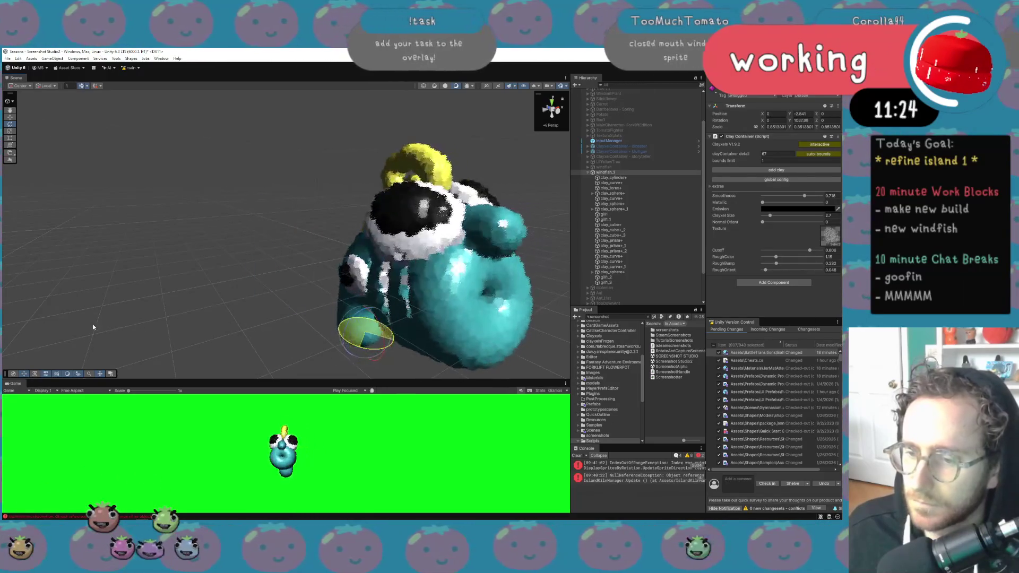
left_click(624, 173)
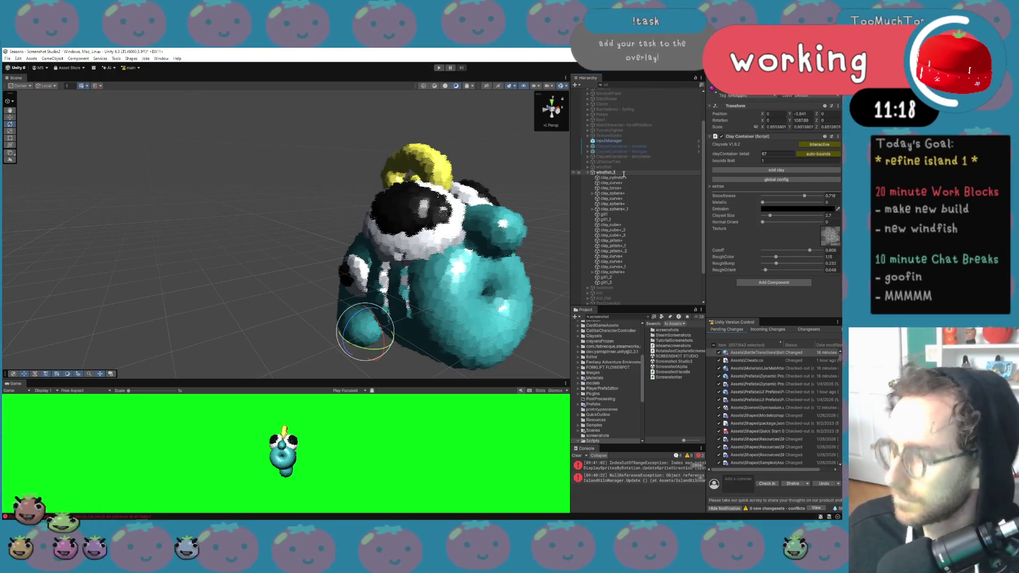
type("sed")
key("Return")
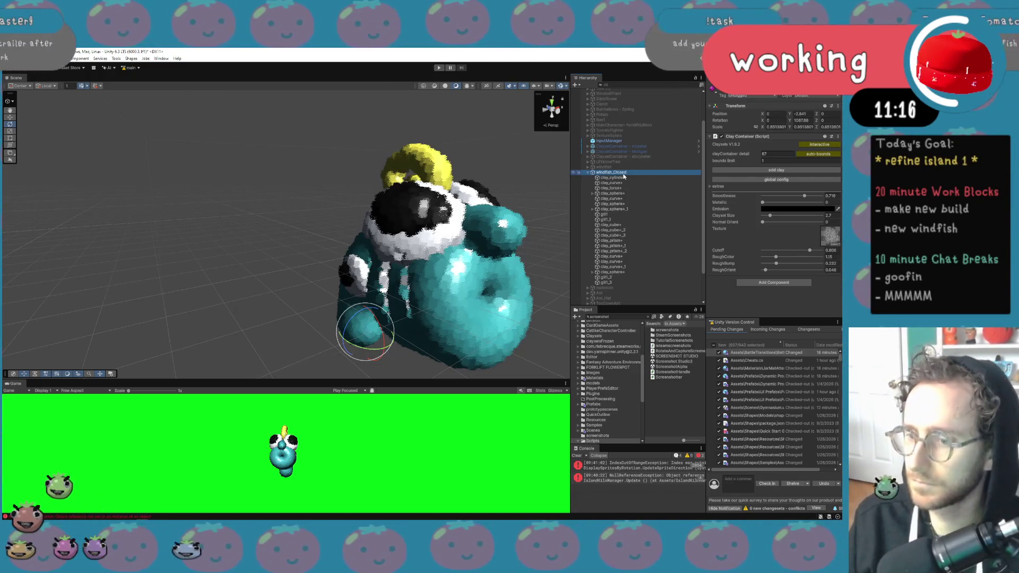
left_click(434, 172)
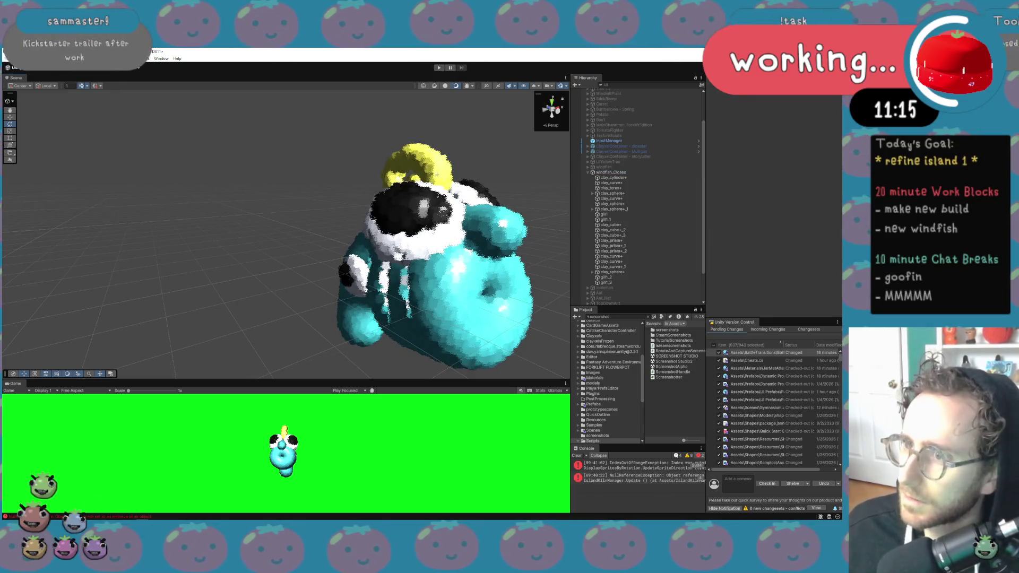
Set windfish_Closed's Transform Rotation Y to 0
left_click(630, 203)
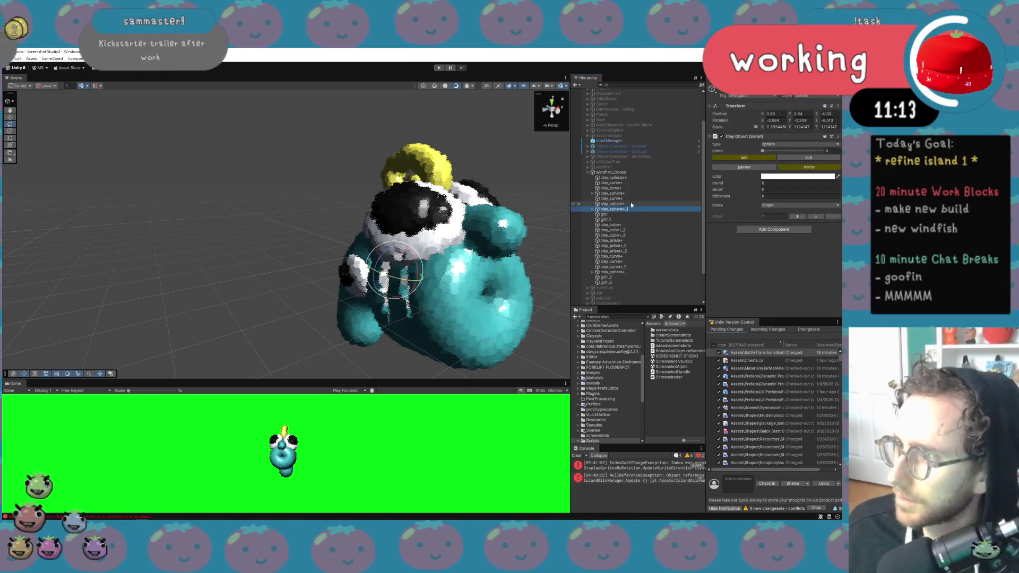
left_click(639, 173)
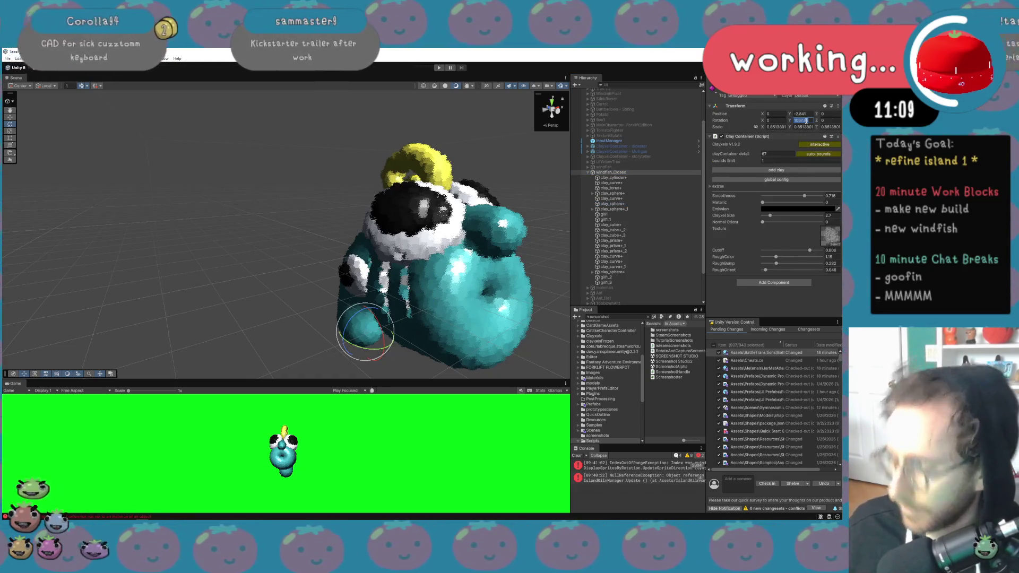
type("0")
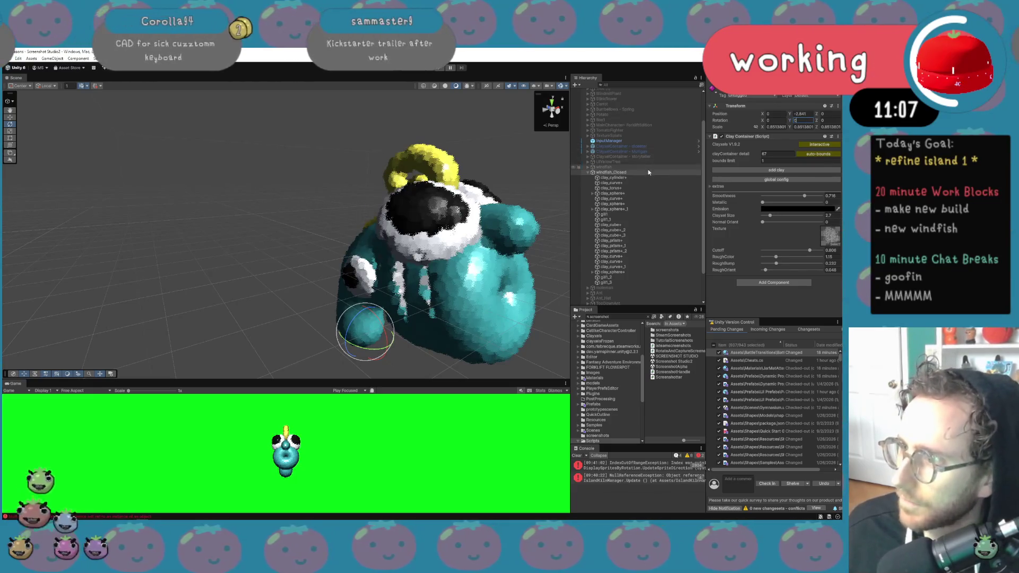
key("Return")
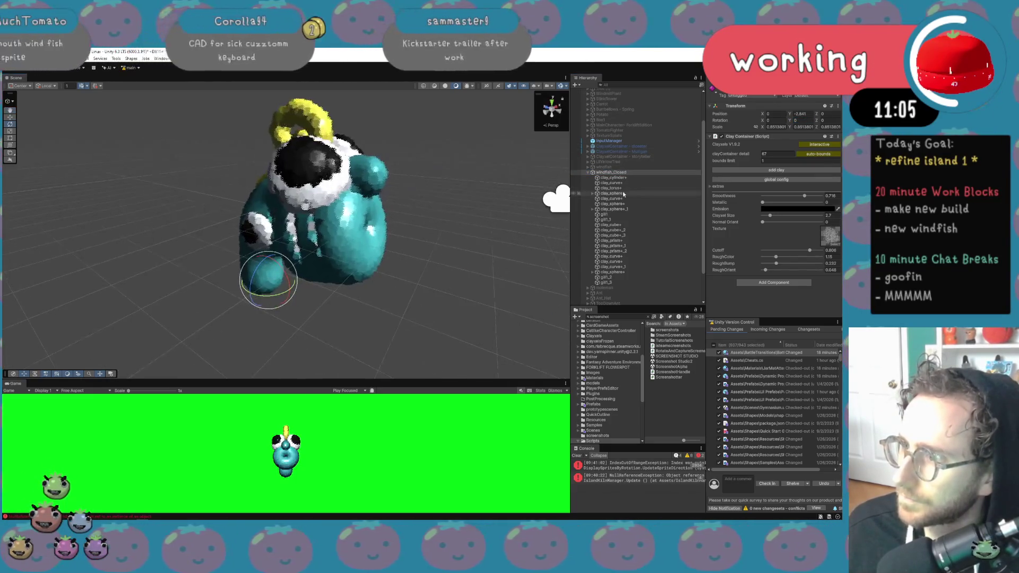
Rotate the first clay_curve+ horn piece a bit further
left_click(631, 199)
left_click(632, 209)
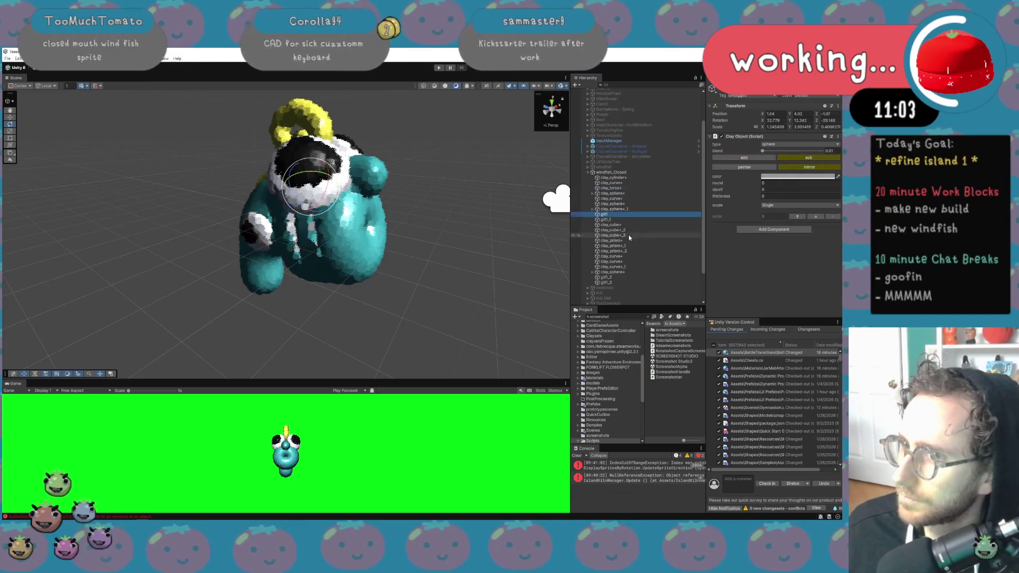
left_click(624, 251)
left_click(624, 257)
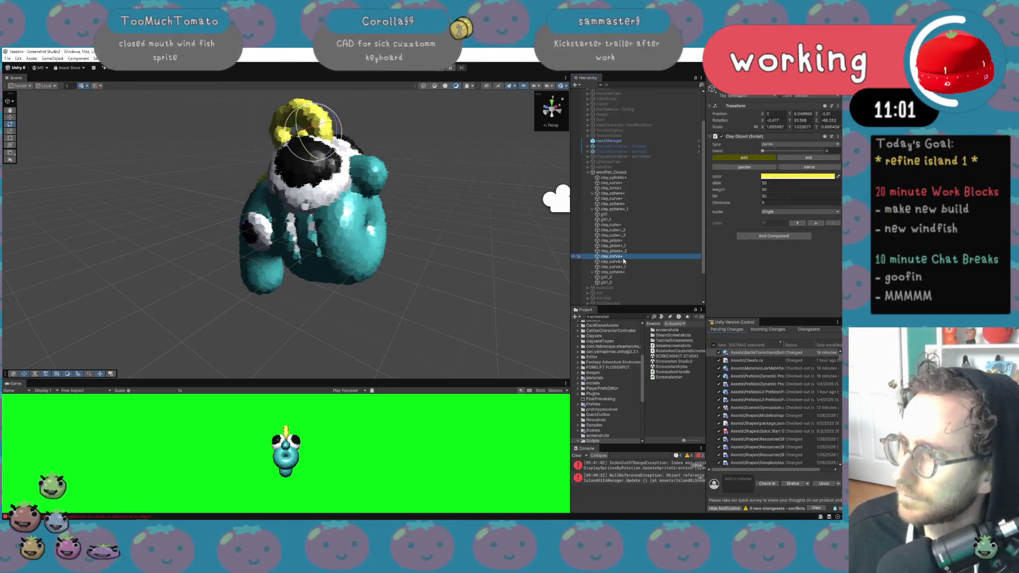
left_click_drag(331, 117, 348, 139)
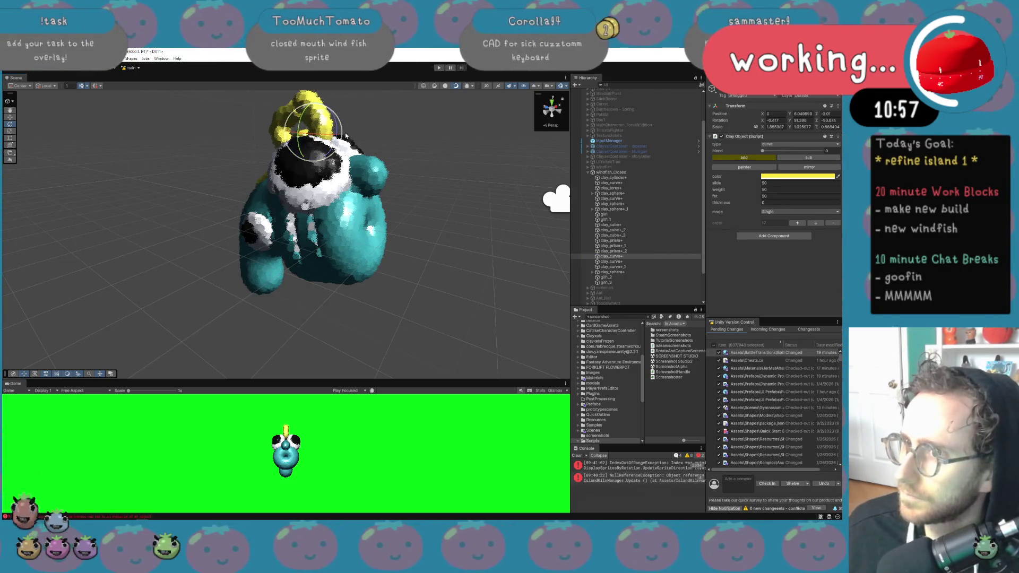
left_click(660, 264)
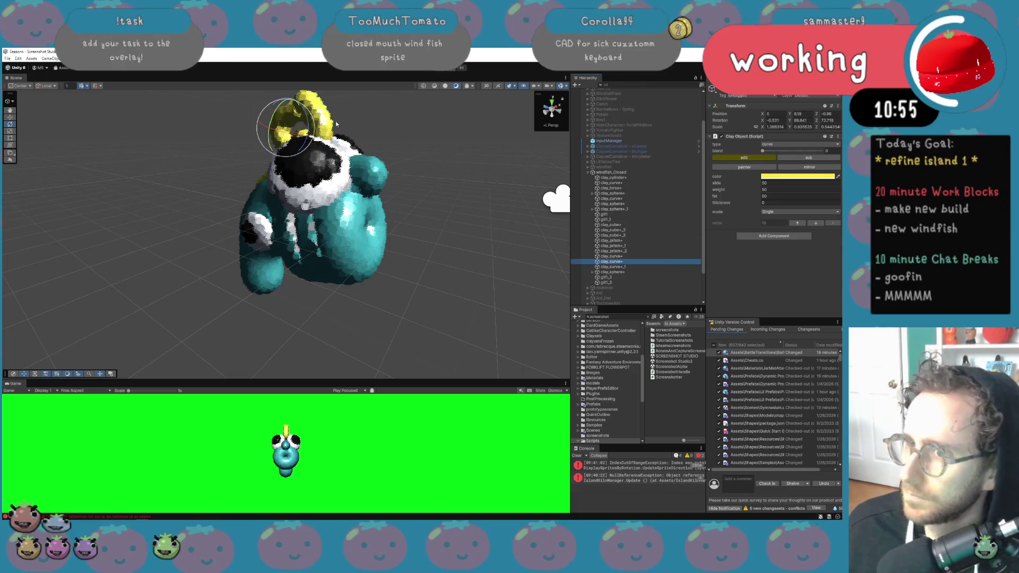
mouse_move(372, 154)
left_mouse_down()
mouse_move(401, 126)
mouse_move(325, 177)
mouse_move(363, 179)
mouse_move(346, 169)
left_mouse_up()
key("w")
key("e")
key("w")
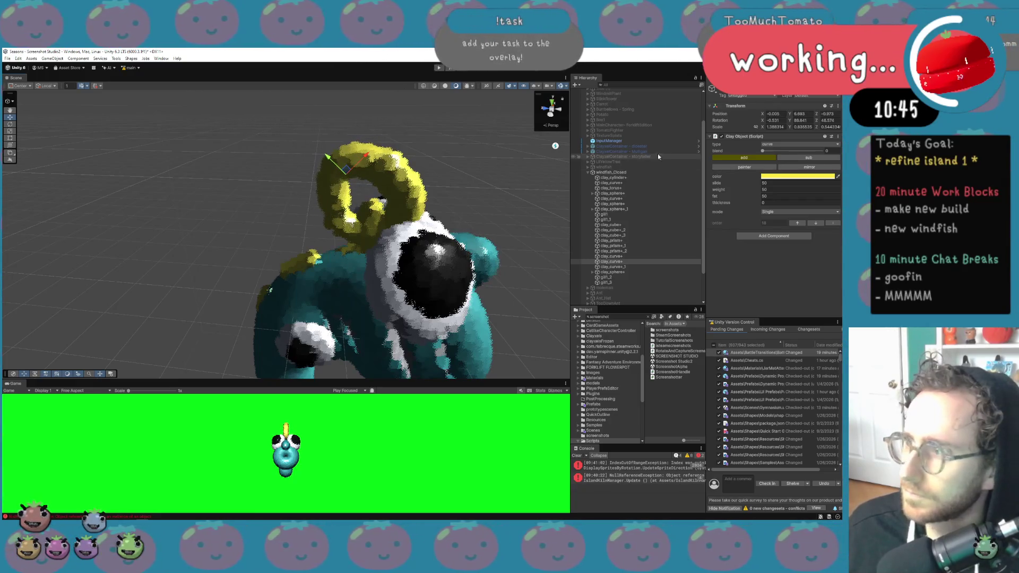
Tilt the small horn curve clay_curve+_1 and shift it left
left_click(628, 267)
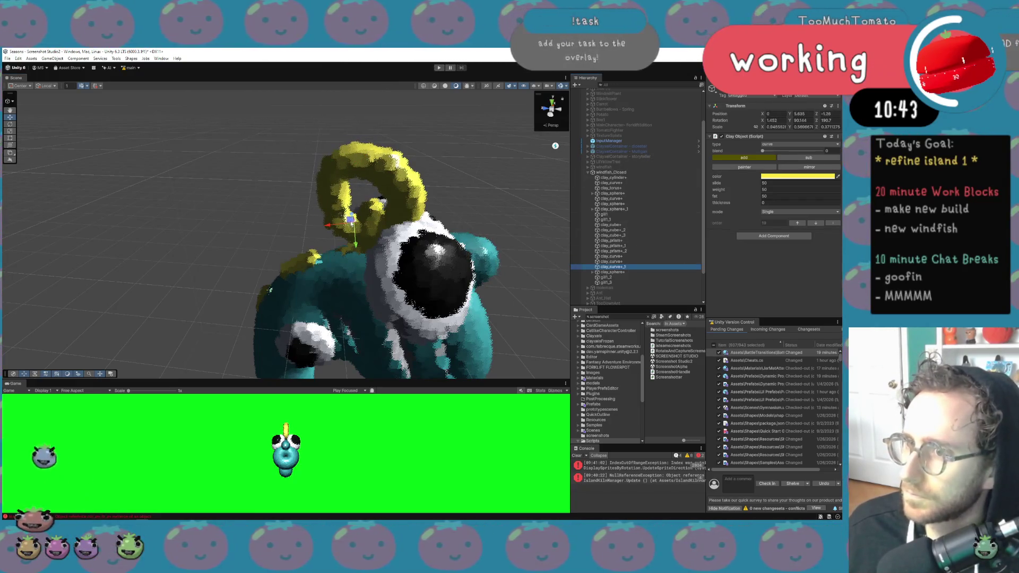
key("e")
left_click_drag(344, 198, 409, 206)
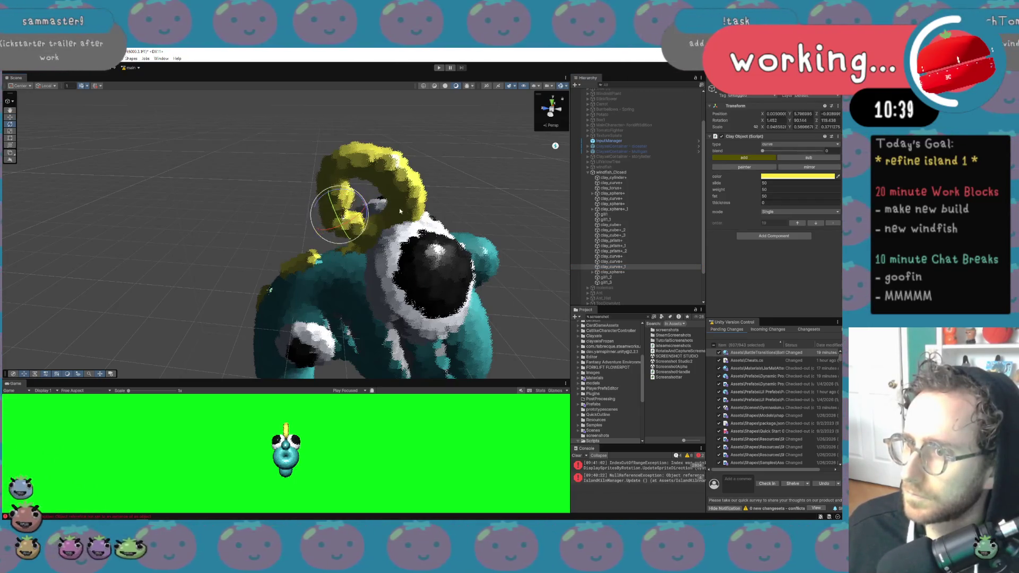
key("w")
left_click_drag(337, 212, 325, 211)
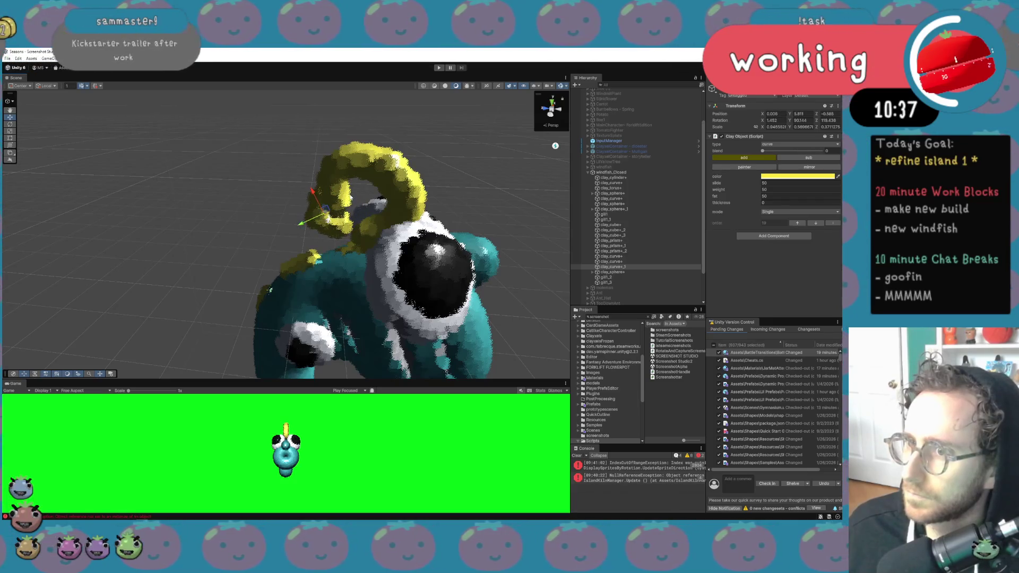
Raise the larger yellow horn curve slightly and nudge it into place
left_click(615, 198)
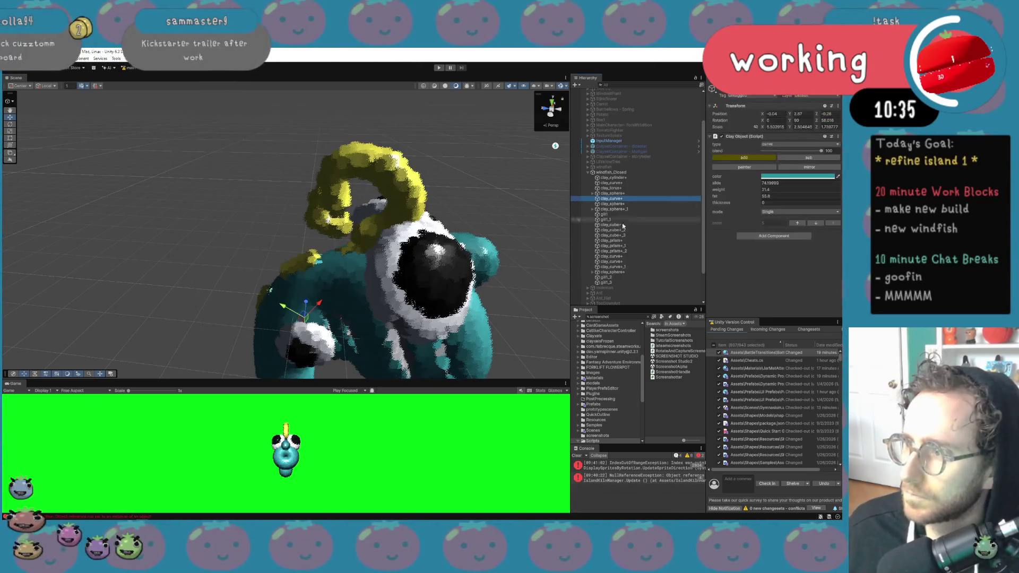
left_click(583, 261)
left_click_drag(346, 178, 338, 154)
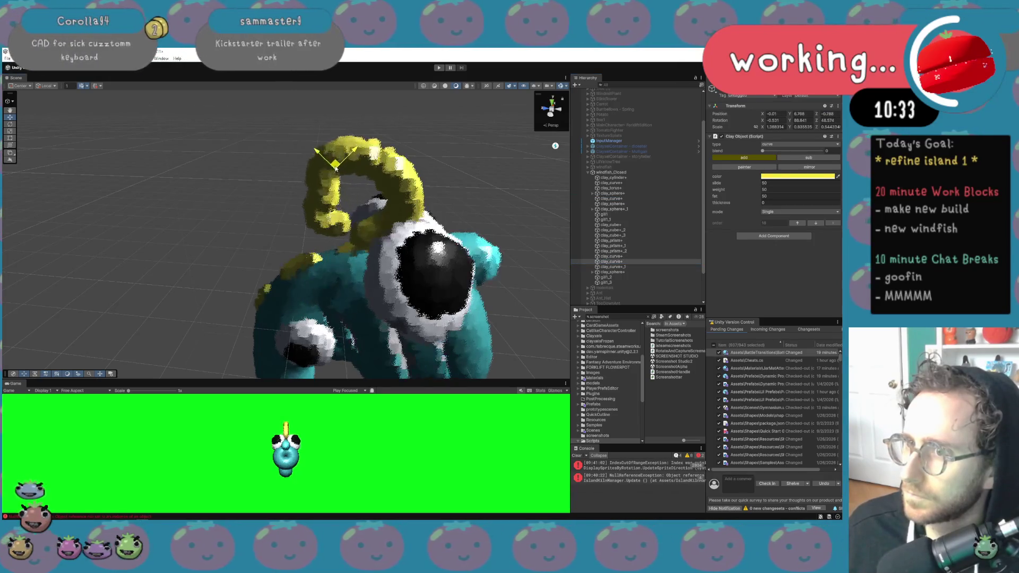
key("e")
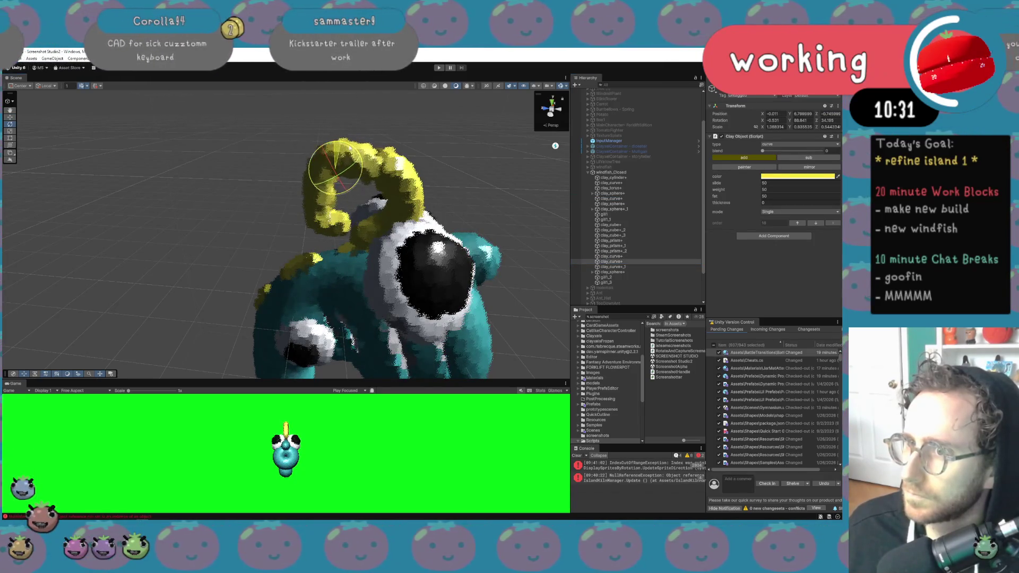
key("w")
left_click_drag(340, 160, 342, 165)
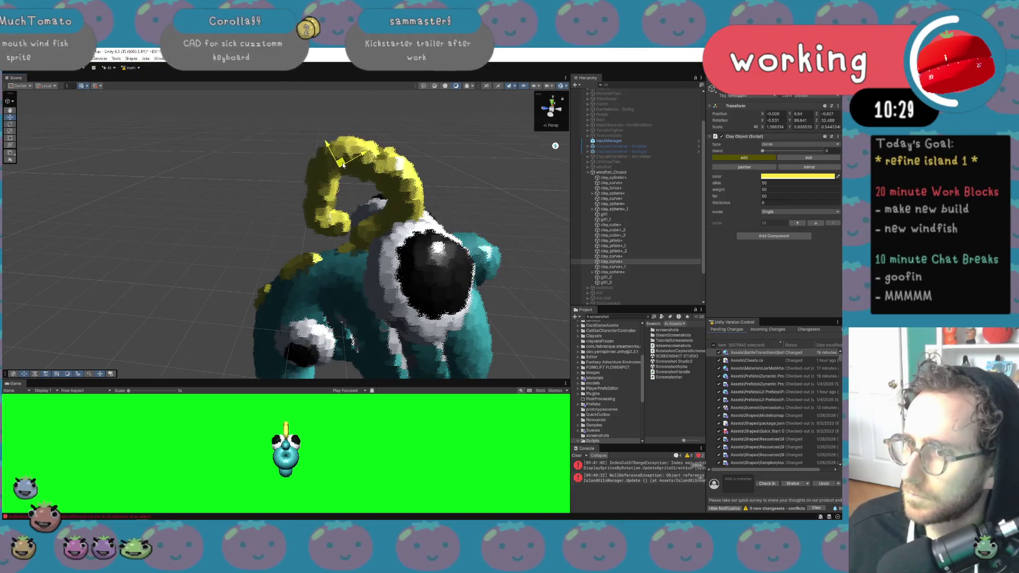
left_click_drag(368, 206, 383, 152)
left_click(367, 145)
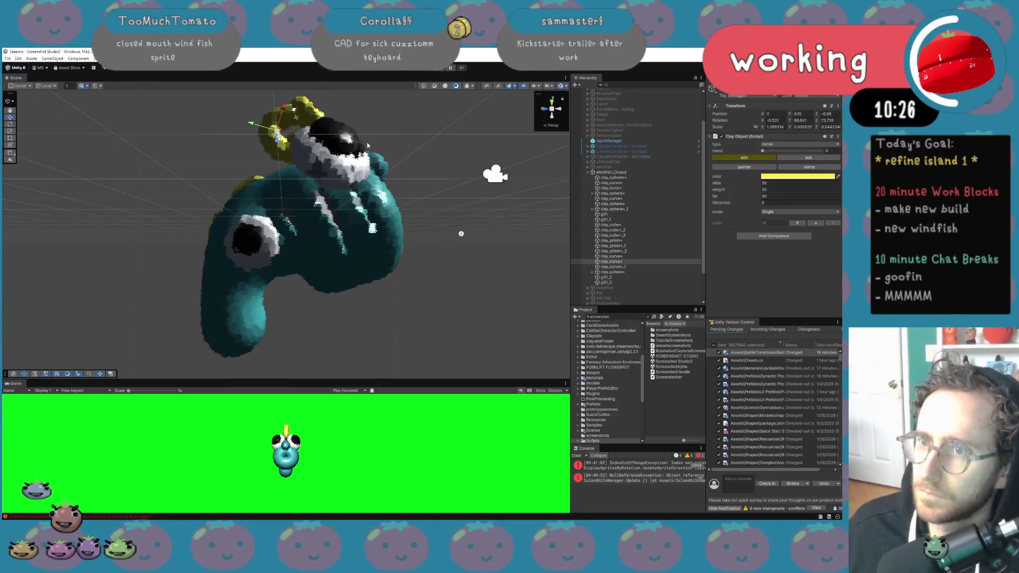
mouse_move(355, 139)
left_mouse_down()
mouse_move(640, 146)
mouse_move(416, 120)
mouse_move(407, 132)
mouse_move(642, 160)
mouse_move(625, 160)
left_mouse_up()
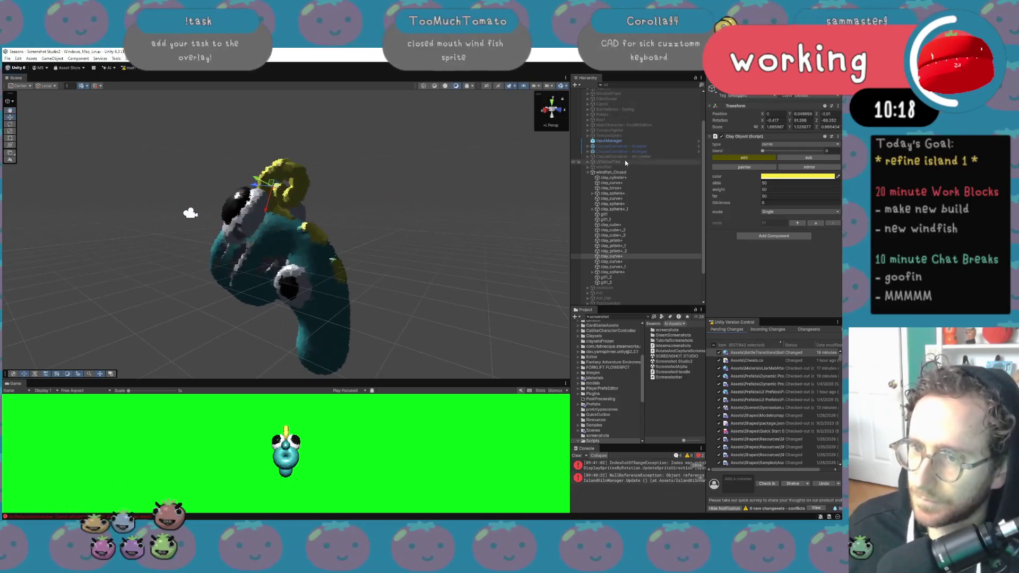
left_click(321, 237)
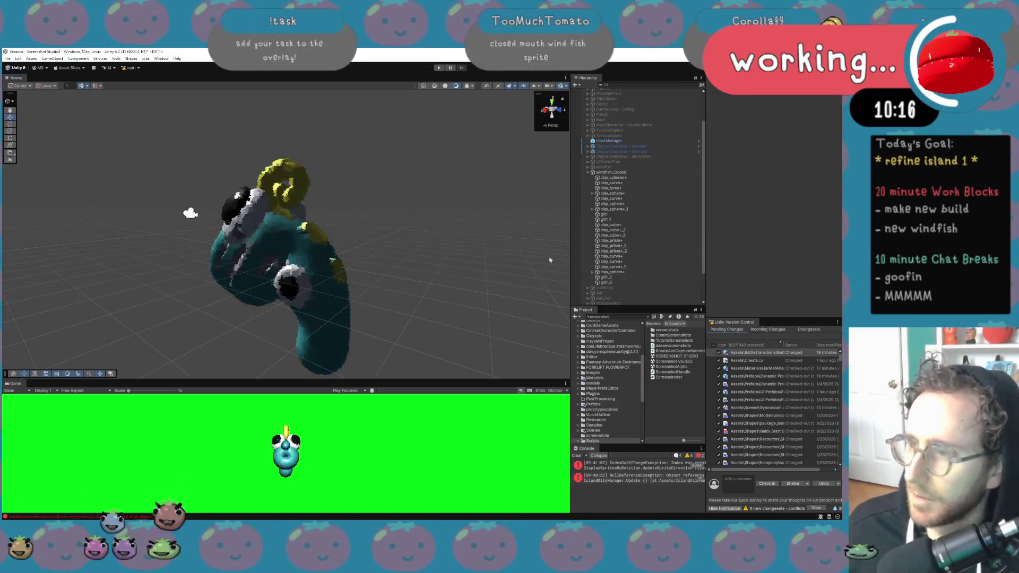
left_click(611, 229)
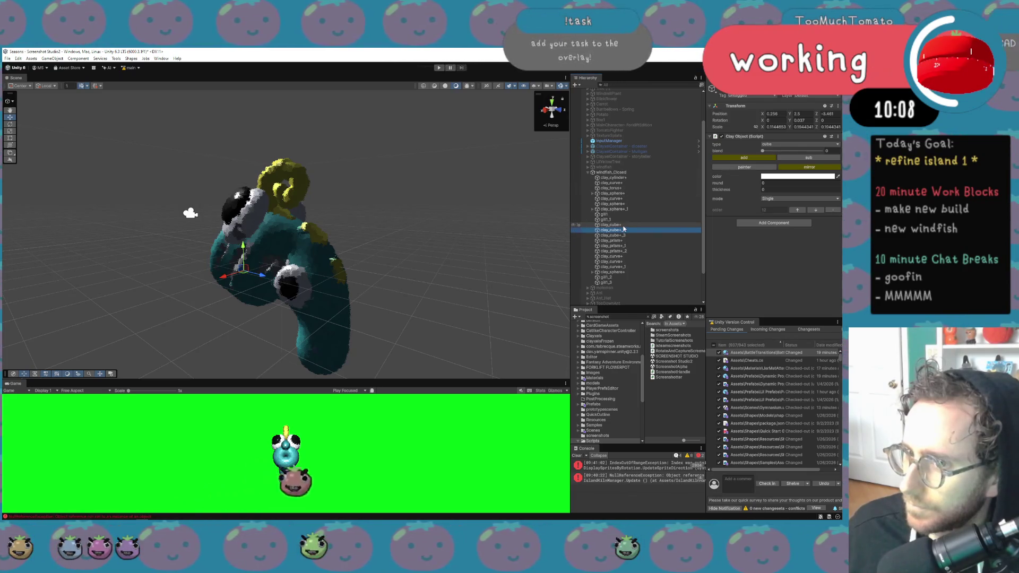
Inspect the clay_cube+, child clay_sphere+, gill and horn curve parts in the Hierarchy
left_click(623, 226)
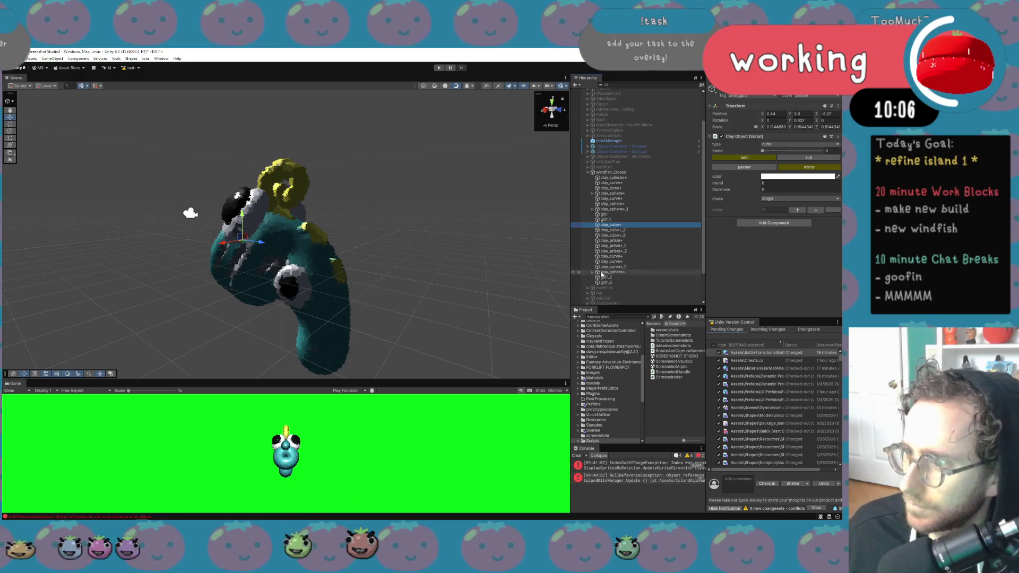
left_click(593, 272)
left_click(610, 278)
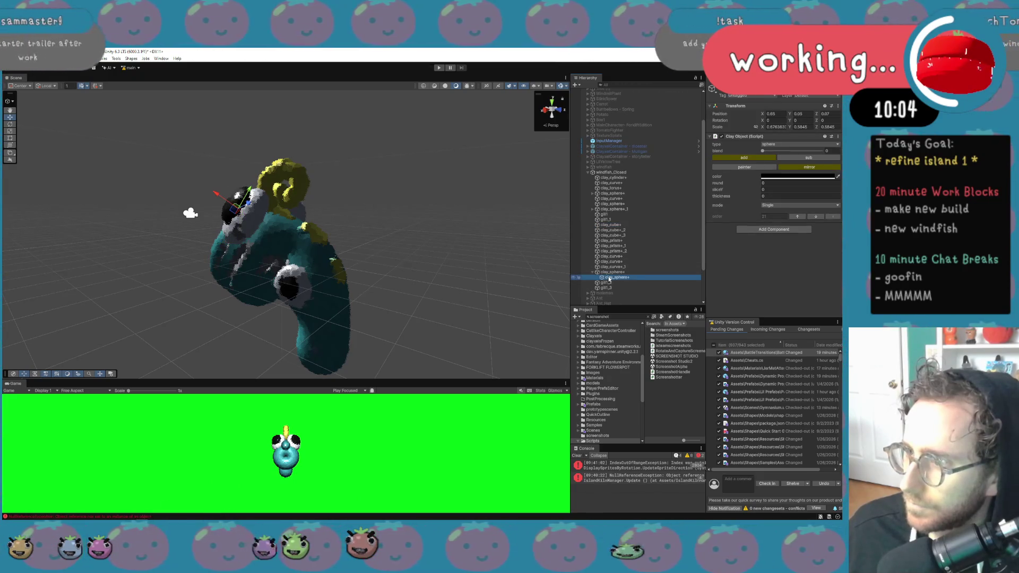
left_click(613, 193)
left_click(612, 198)
left_click(612, 204)
left_click(612, 209)
left_click(614, 215)
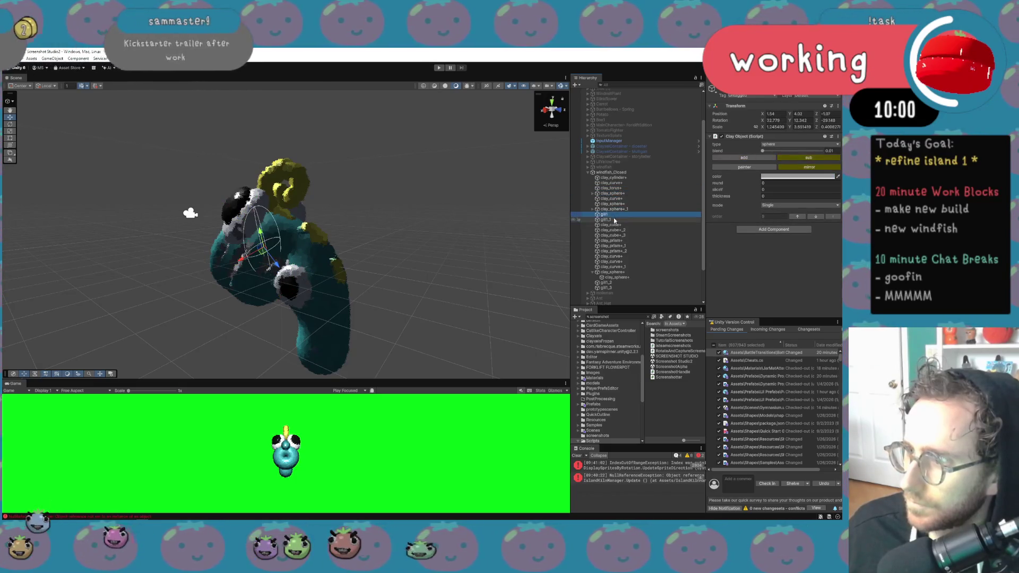
left_click(618, 278)
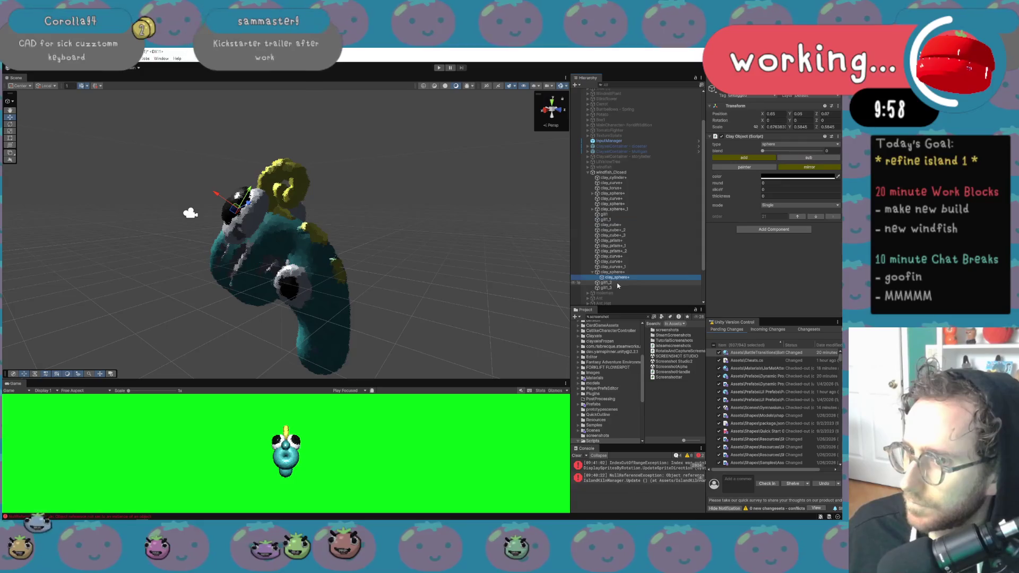
left_click(615, 267)
left_click(614, 262)
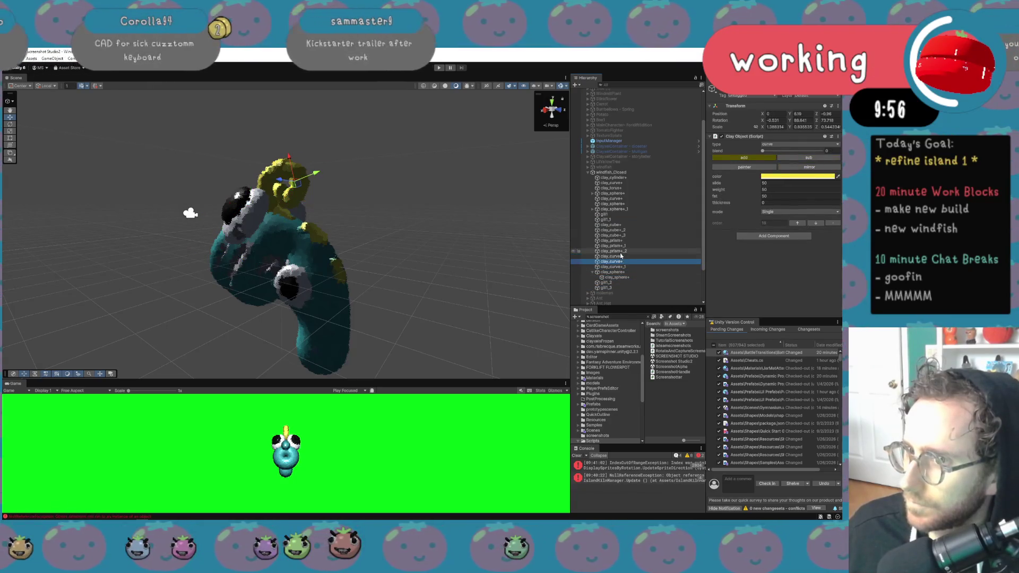
Select the yellow clay prisms clay_prism+, clay_prism+_1 and clay_prism+_2 together
left_click(621, 251)
left_click(622, 246)
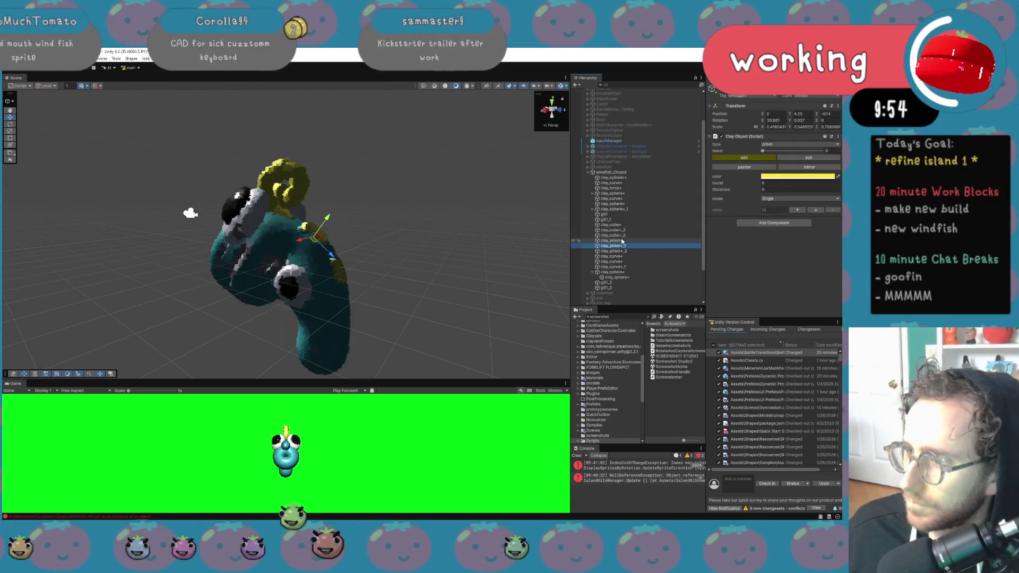
left_click(622, 241, "ctrl")
left_click(623, 252)
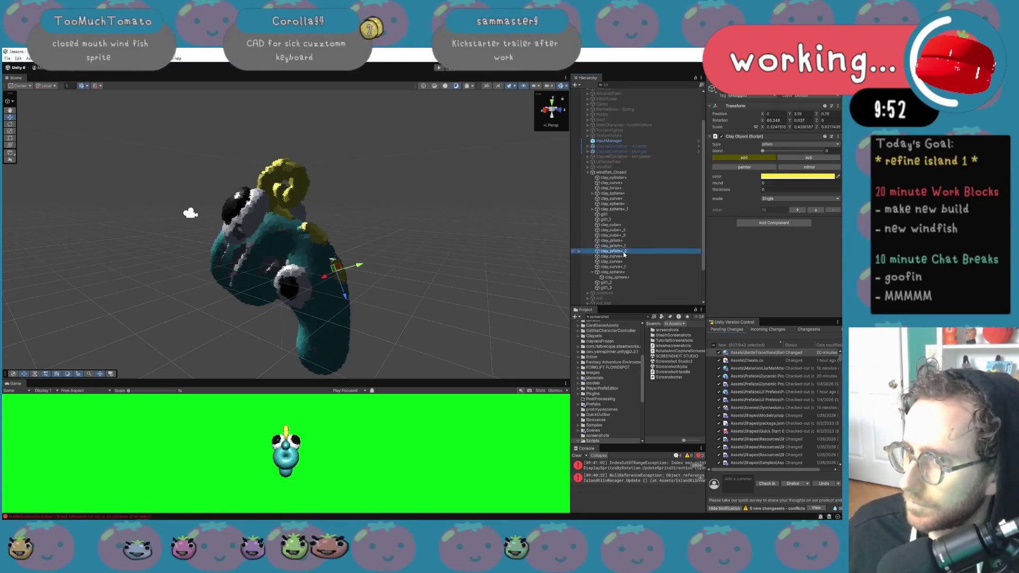
left_click(621, 246, "ctrl")
left_click(621, 240, "ctrl")
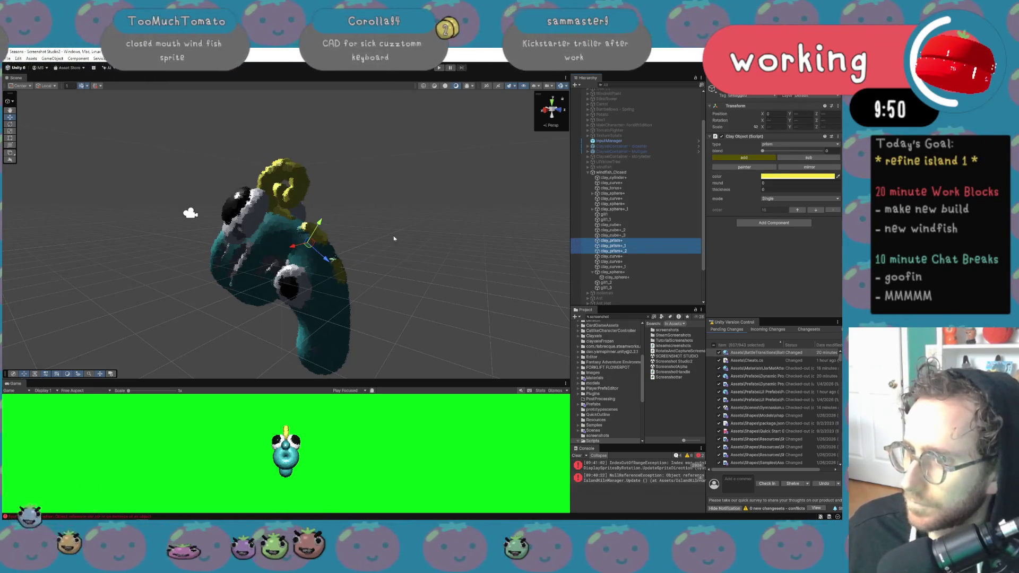
Spread the yellow prisms apart along one axis, then search the project for 'windfish'
left_click_drag(320, 228, 328, 226)
key("ctrl+z")
key("ctrl+z")
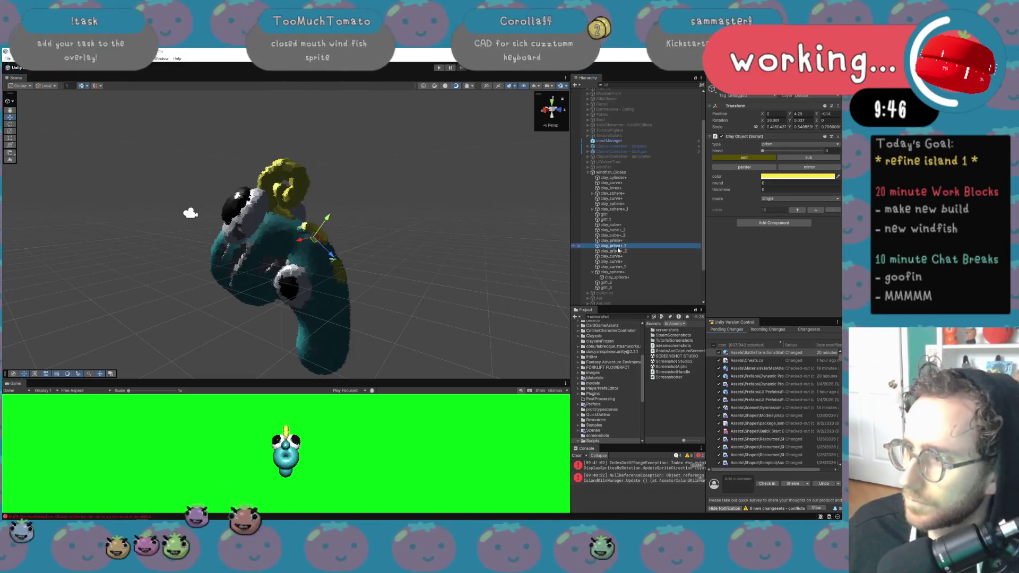
left_click_drag(340, 248, 353, 246)
key("ctrl+z")
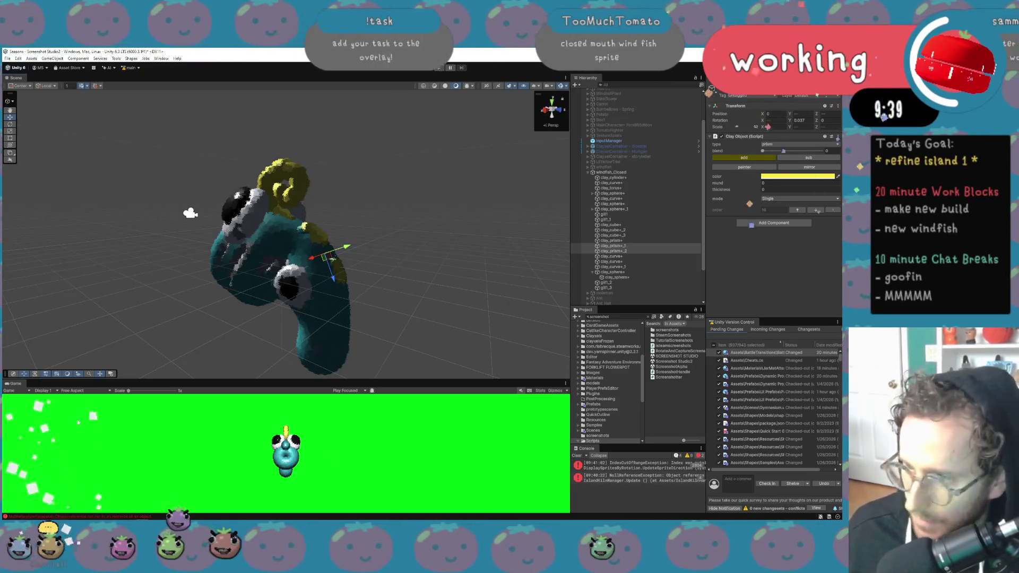
left_click(613, 317)
type("w")
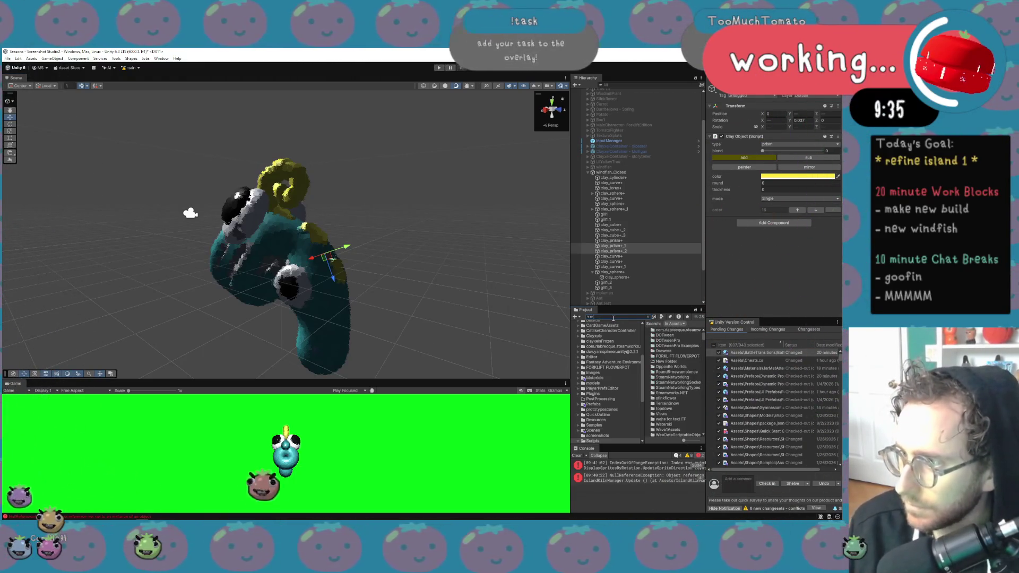
type("indfish")
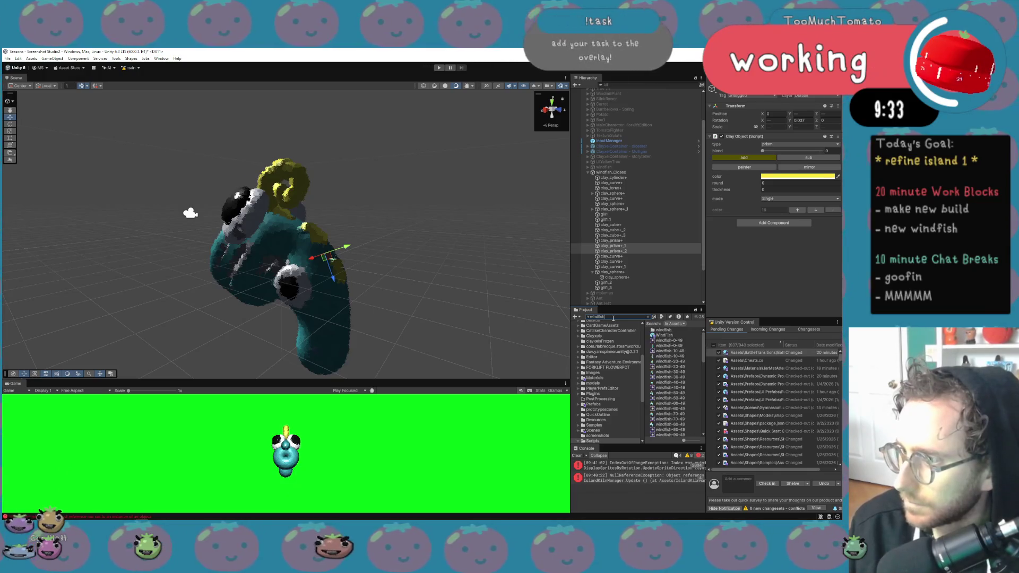
Reveal the WINDFISH2-170-80 sprite's file in Explorer from the windfish search results
left_click(670, 342)
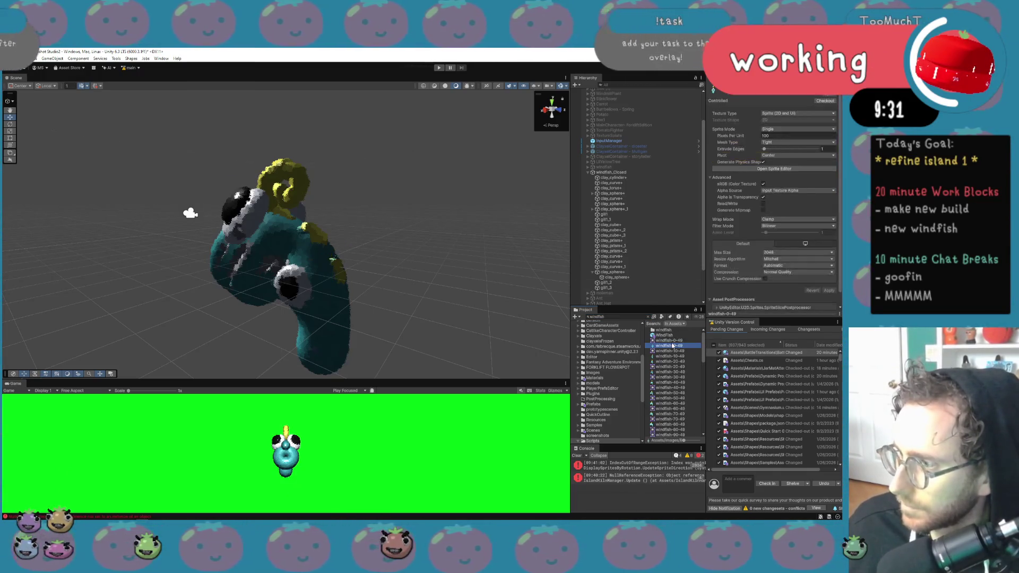
scroll(672, 388, "down", 5)
left_click(680, 407)
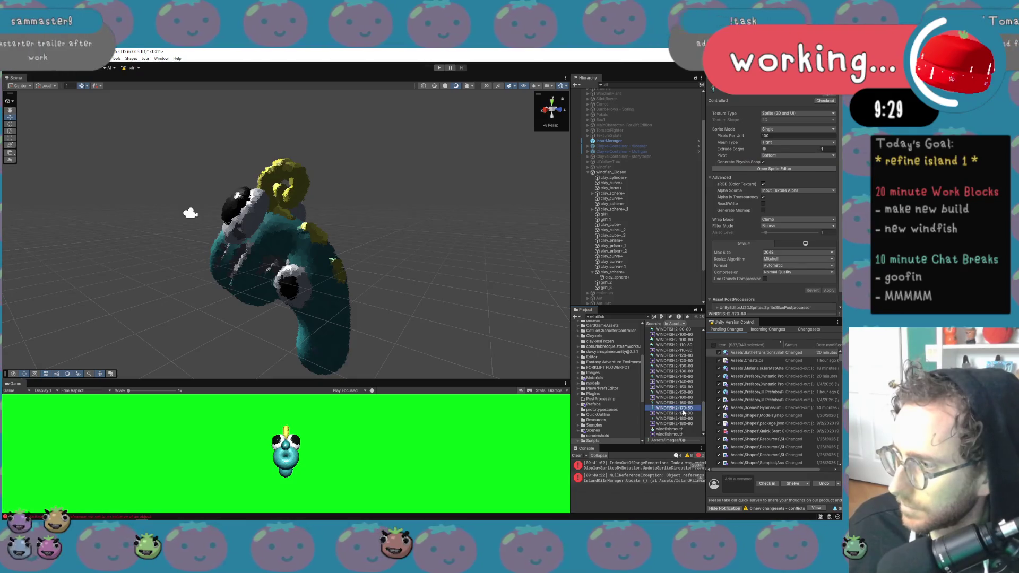
right_click(685, 408)
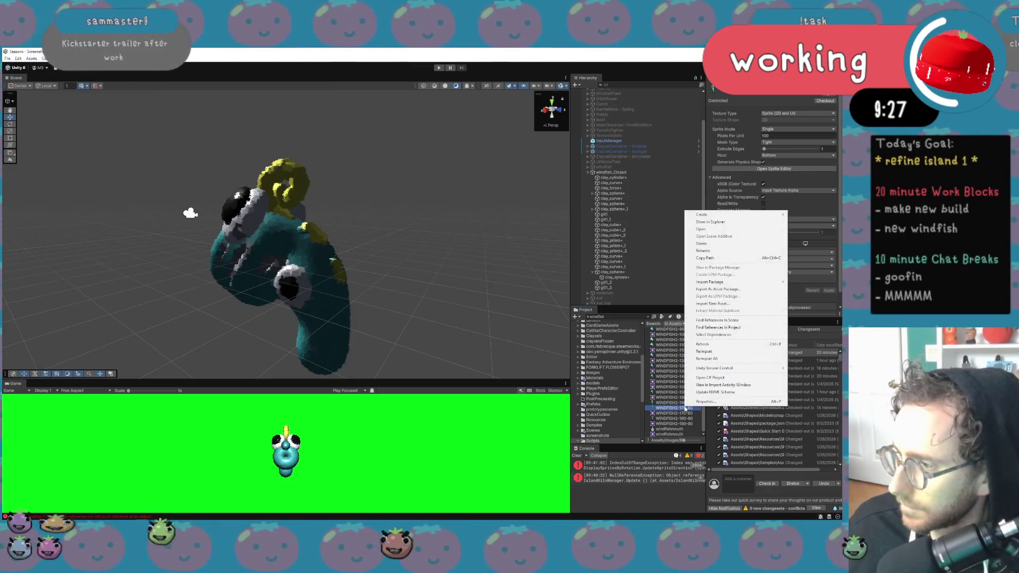
left_click(734, 222)
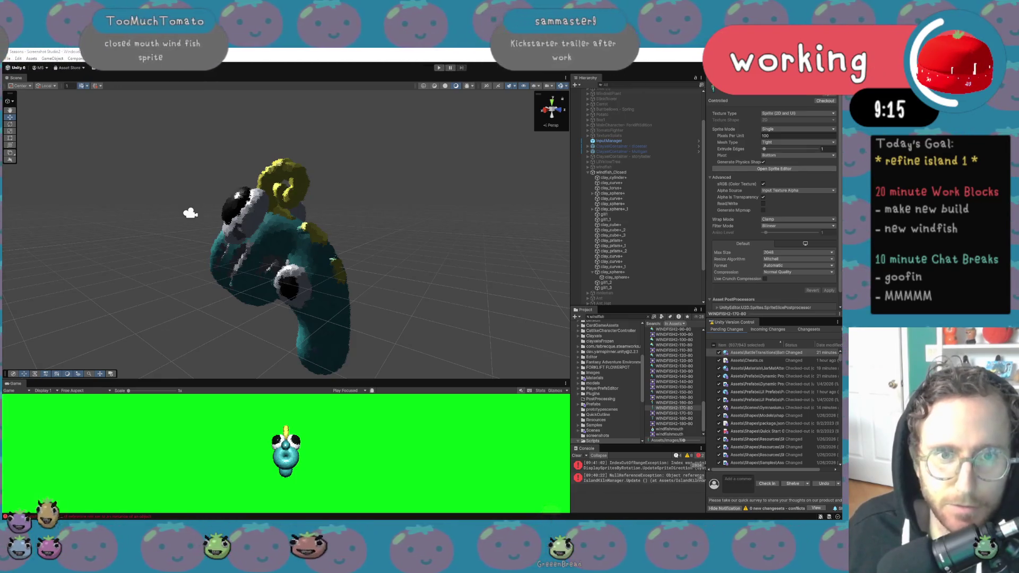
left_click(673, 408)
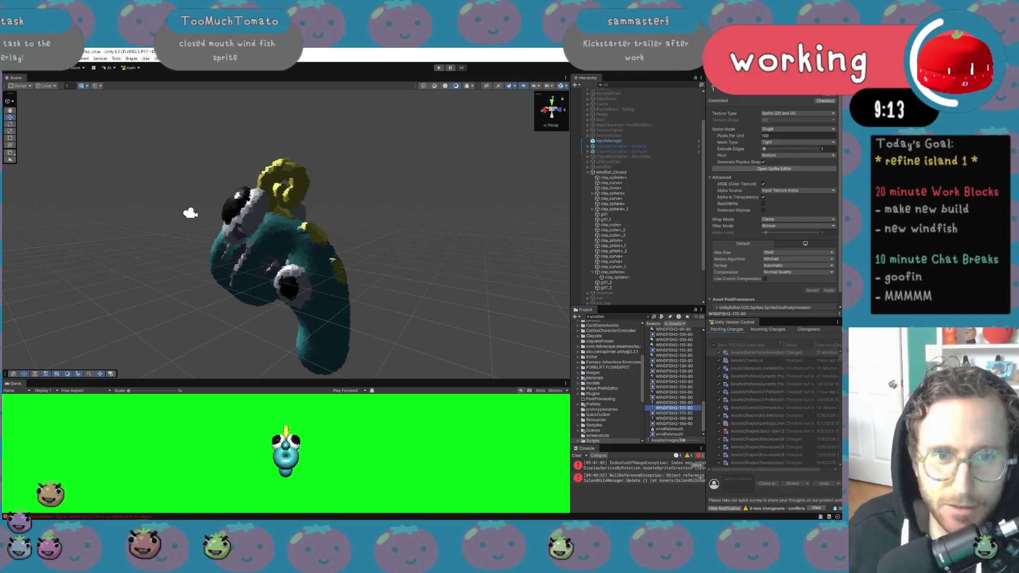
key("alt+Tab")
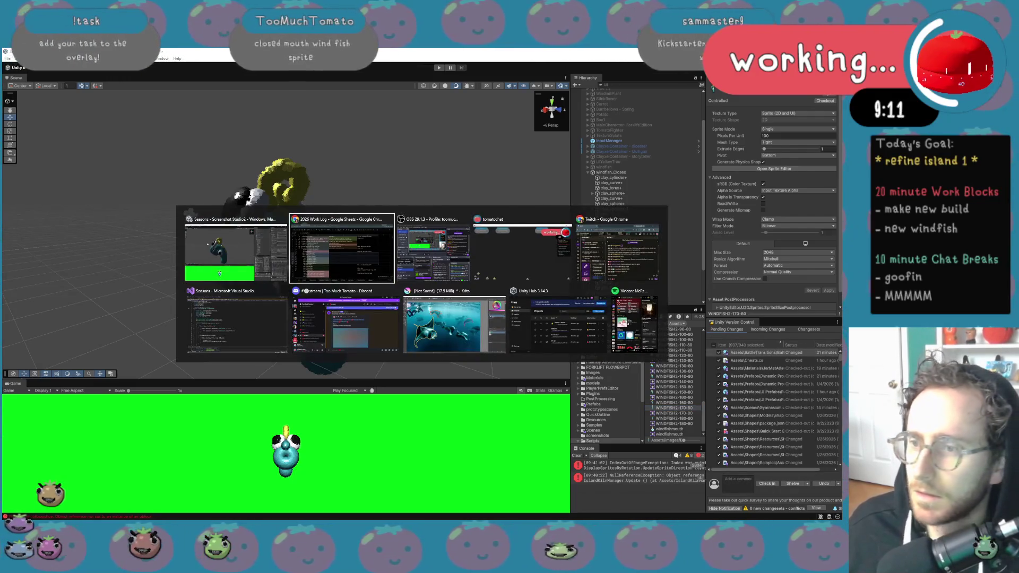
Review the GOAL THIS WEEK rows 36–40 on the Work Log's MMMMM tab, then return to Unity
left_click(314, 268)
left_click(351, 504)
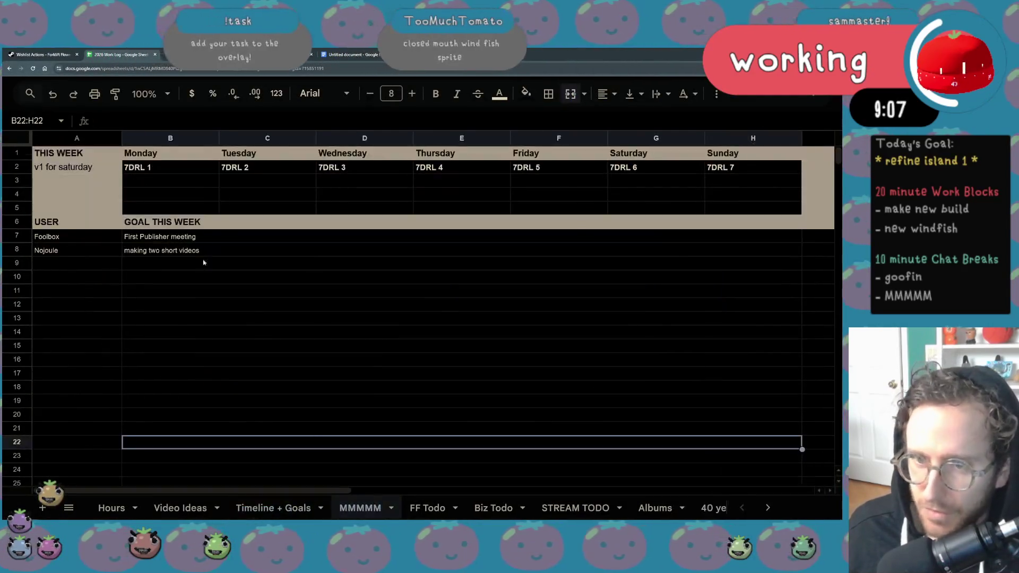
scroll(107, 282, "down", 8)
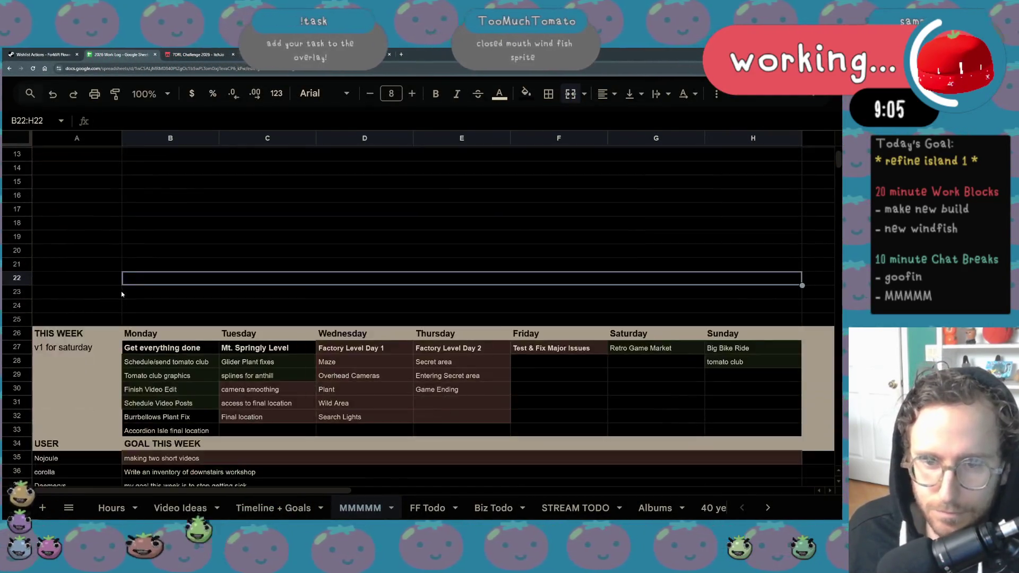
left_click(118, 350)
left_click(160, 364)
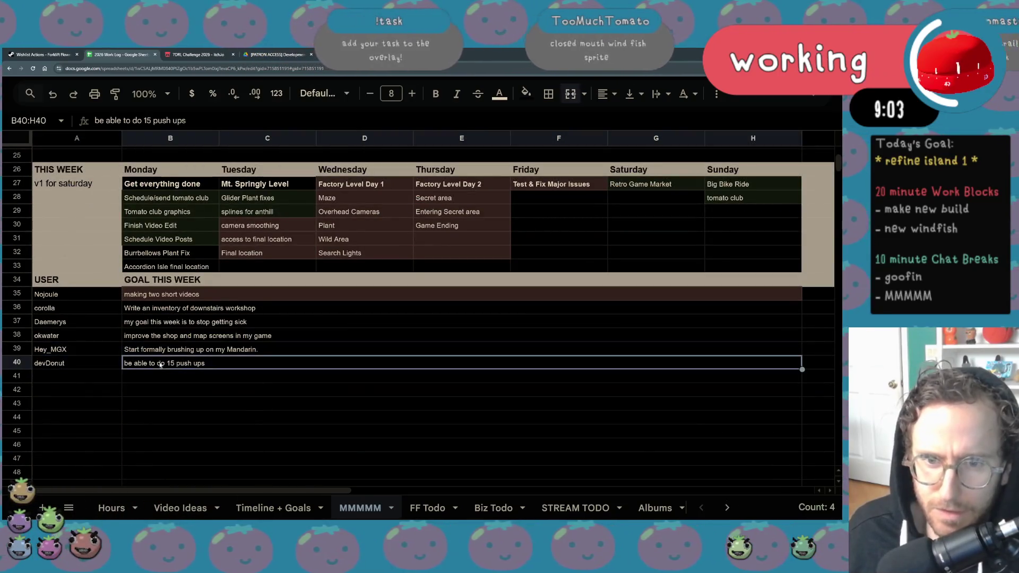
left_click_drag(178, 366, 176, 310)
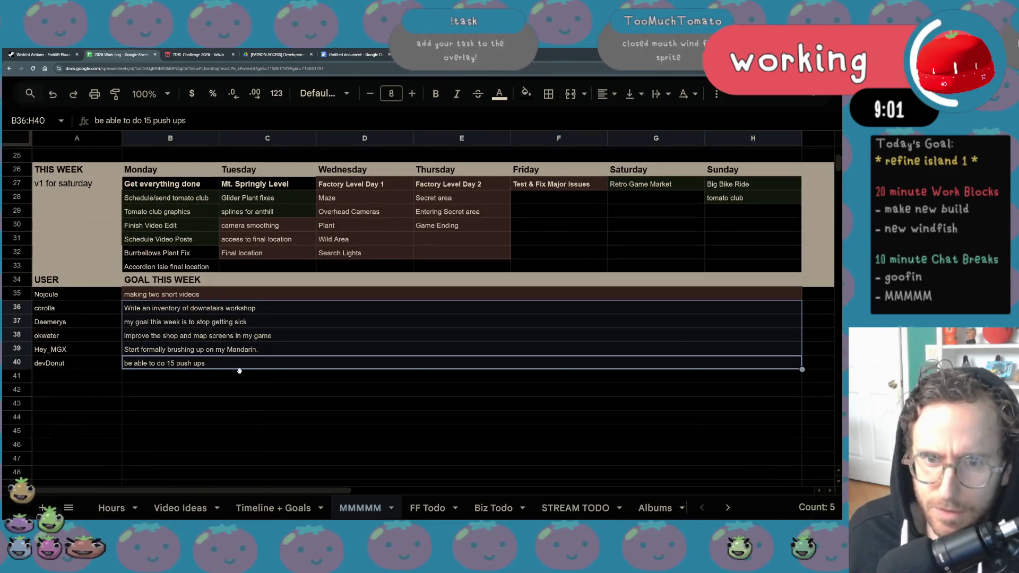
scroll(238, 385, "up", 8)
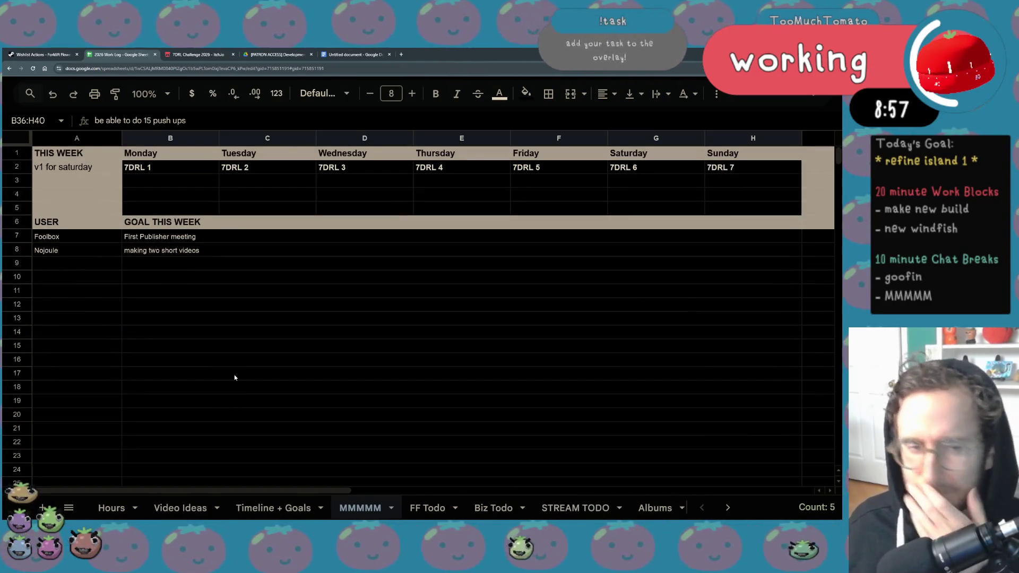
scroll(234, 371, "down", 6)
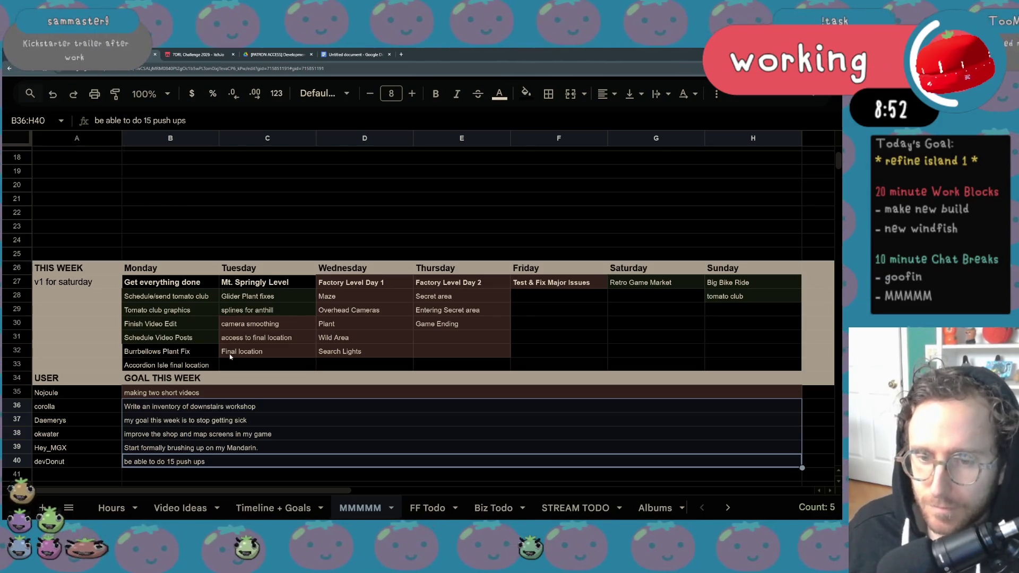
left_click(238, 406)
scroll(254, 395, "up", 6)
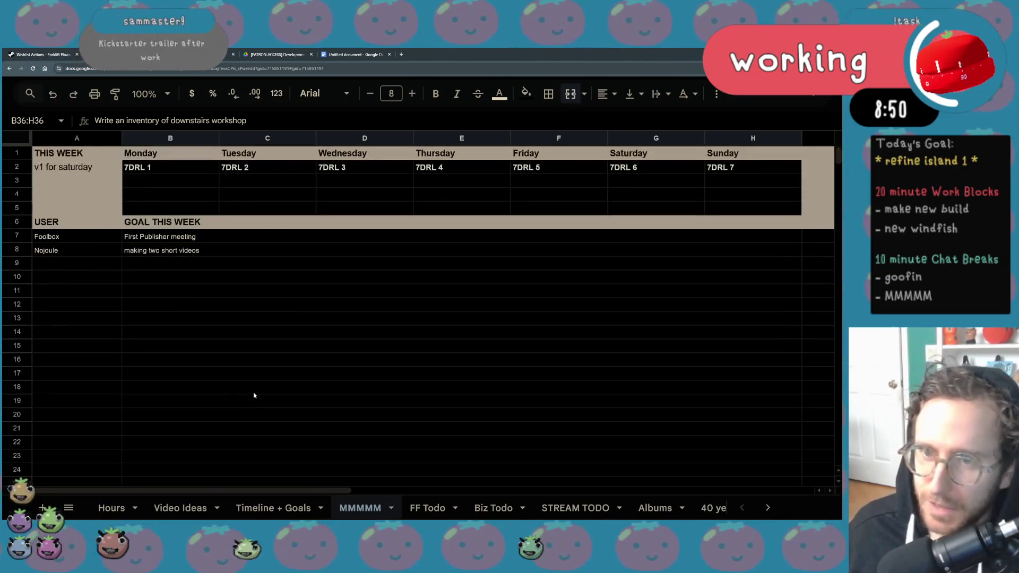
key("alt+Tab")
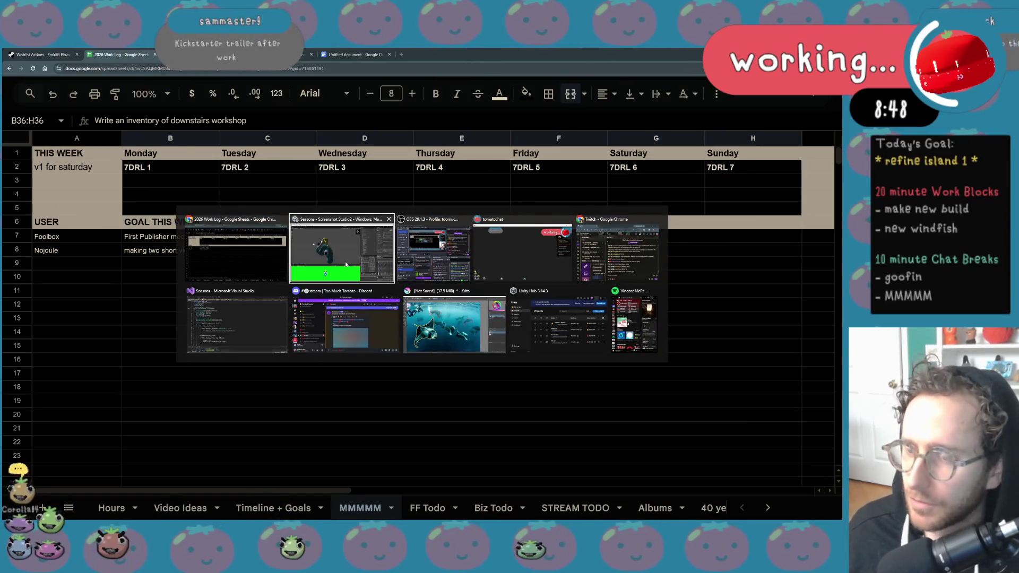
left_click(346, 264)
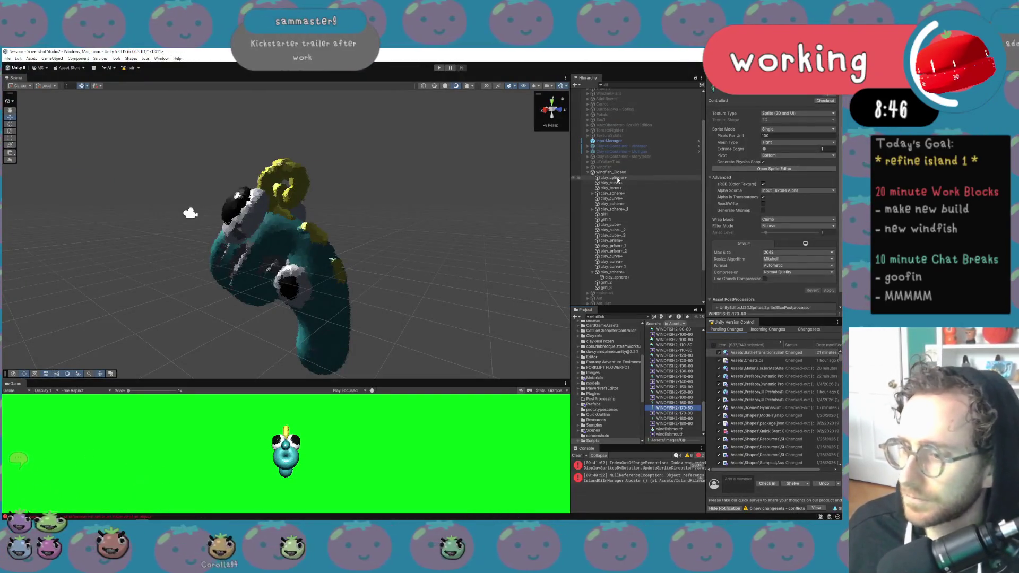
Switch the Game view from Free Aspect to the 512x512 resolution
left_click(93, 391)
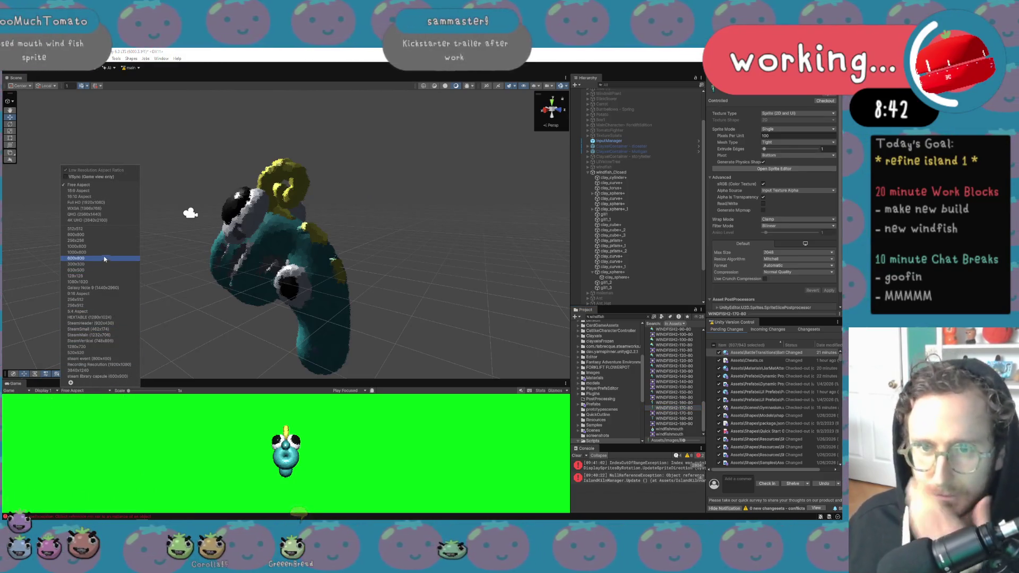
left_click(109, 231)
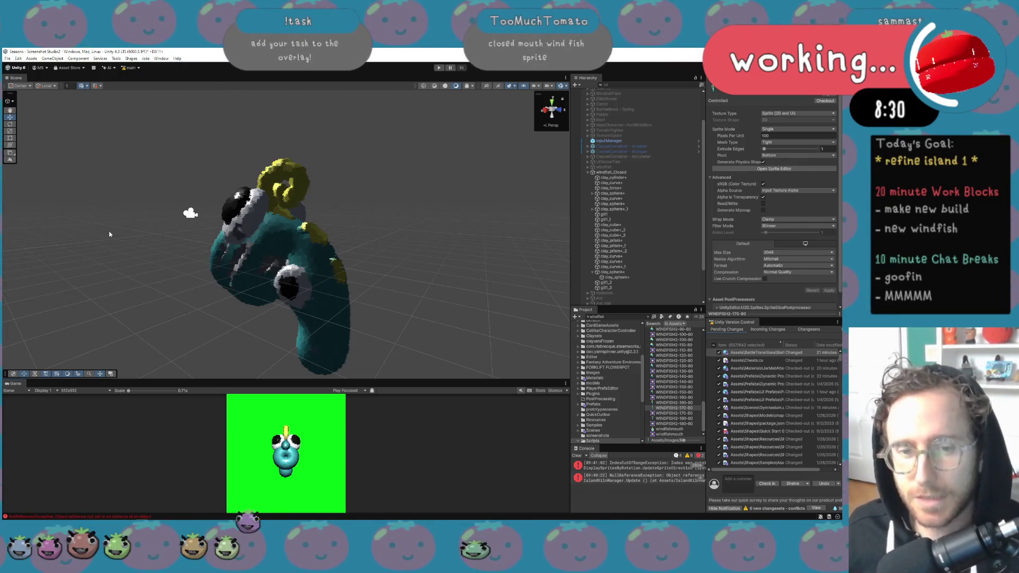
key("XF86AudioLowerVolume")
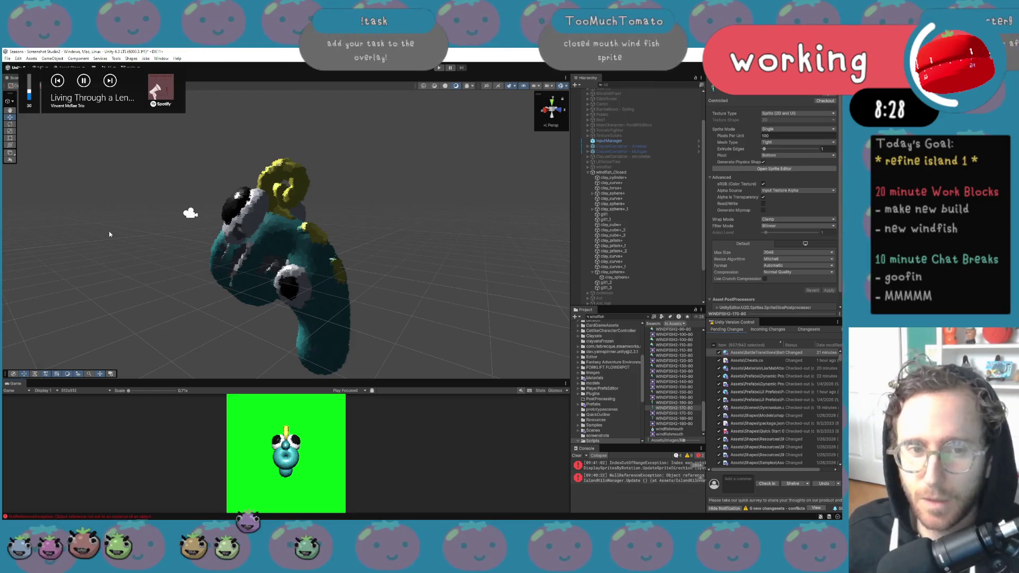
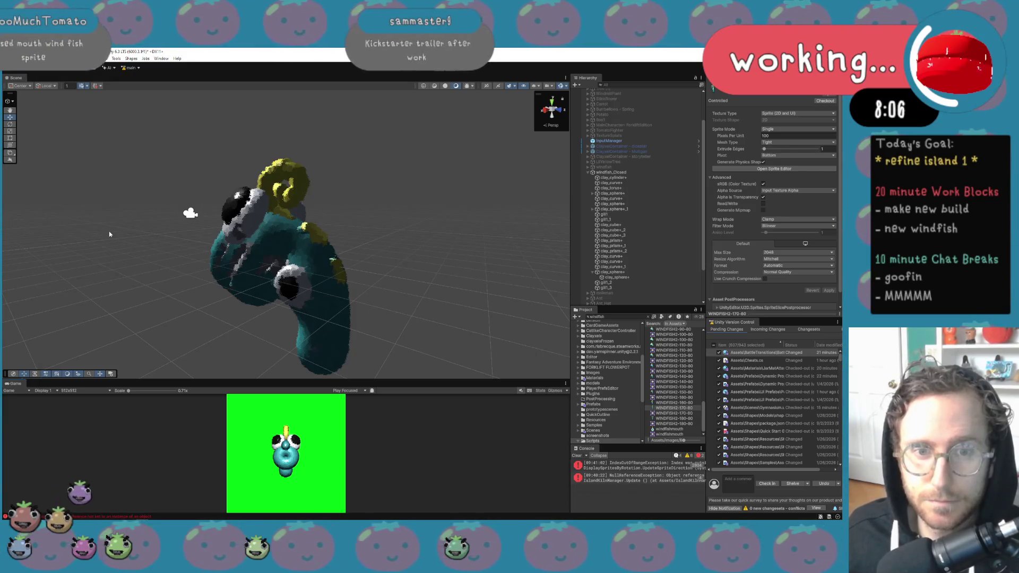
Bring the Work Log Google Sheets window forward from the Chrome taskbar preview
mouse_move(198, 520)
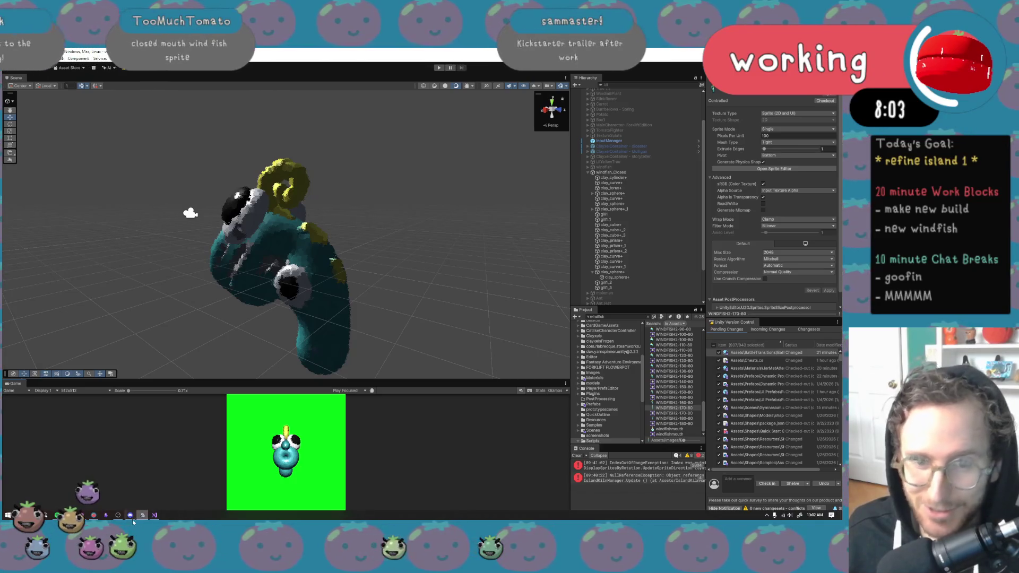
mouse_move(34, 519)
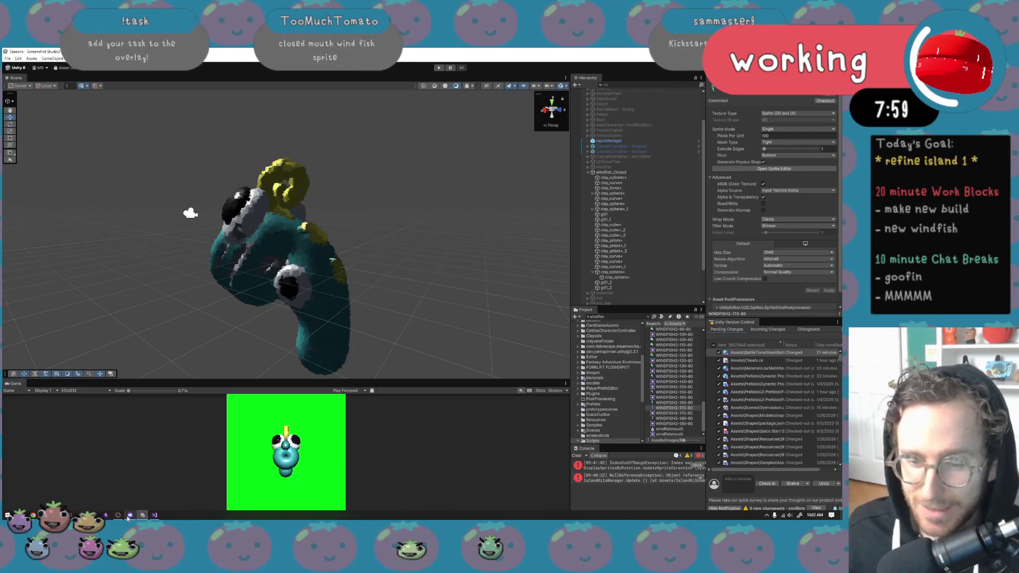
mouse_move(128, 518)
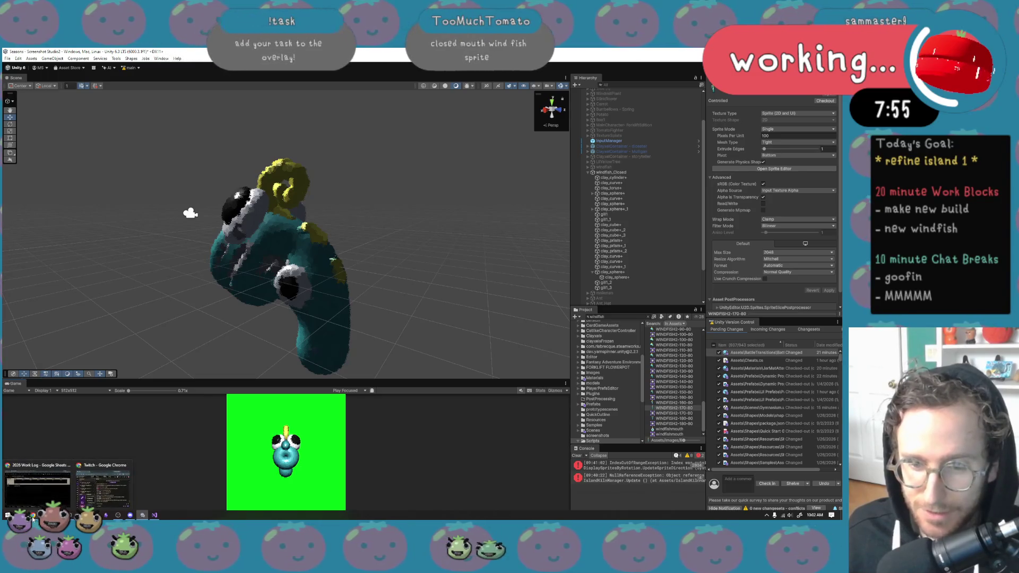
left_click(47, 480)
scroll(160, 386, "up", 5)
scroll(160, 386, "down", 5)
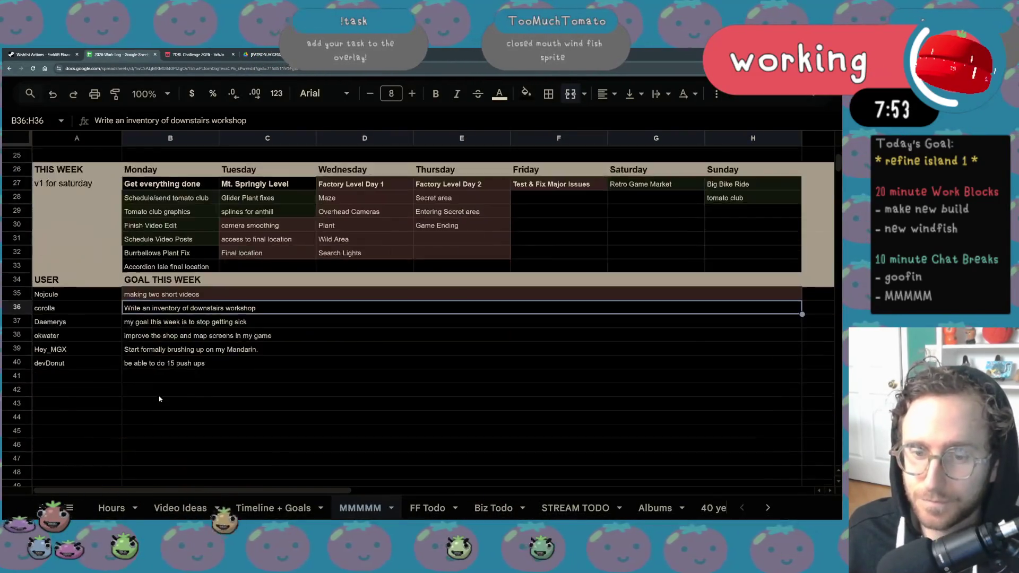
Give the row 36 goal a dark fill colour
left_click(525, 94)
left_click(591, 170)
left_click(319, 322)
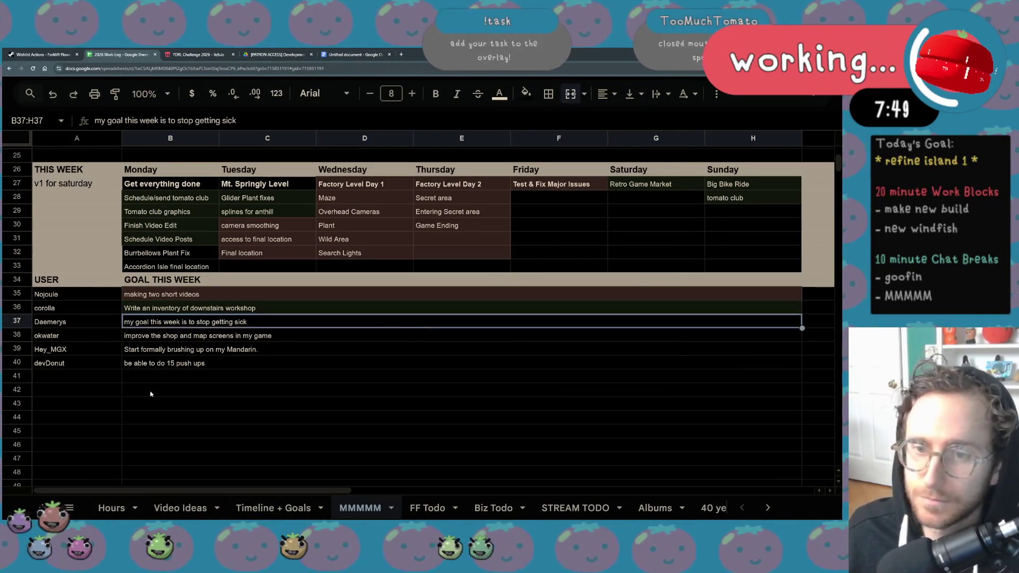
Select the Factory Level day cells D27:E33, then return to Unity
scroll(186, 346, "up", 8)
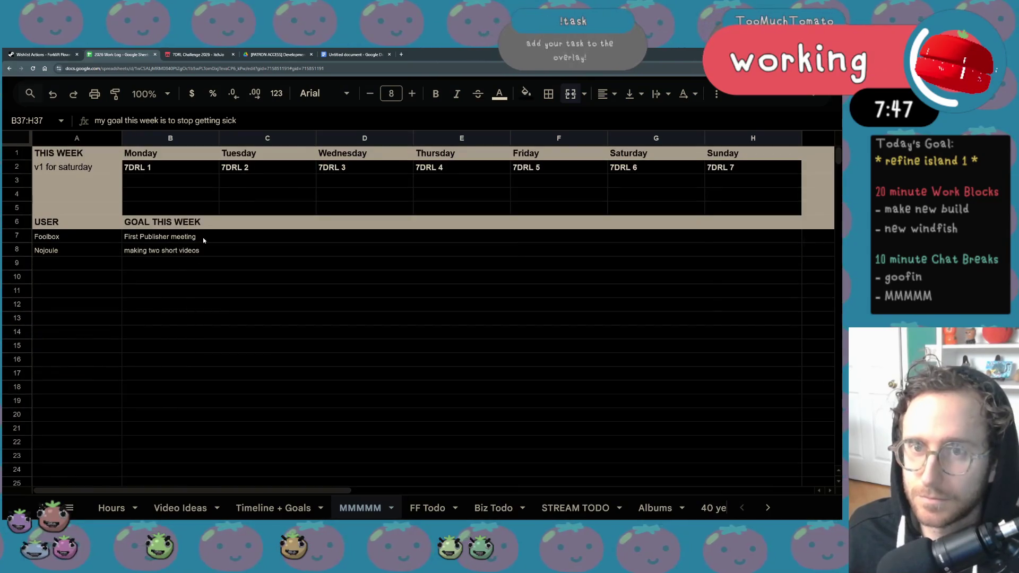
scroll(498, 398, "down", 4)
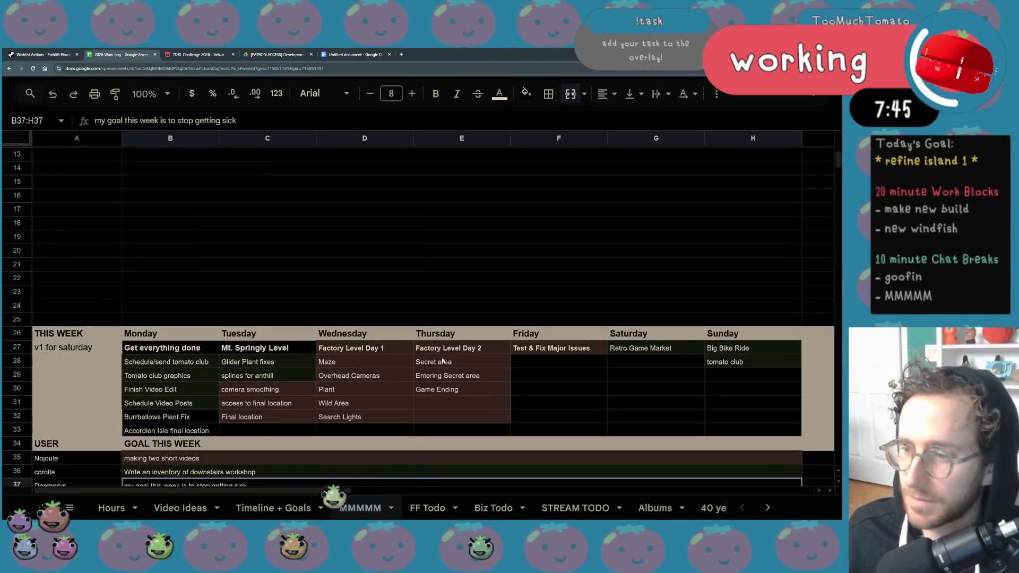
left_click_drag(462, 348, 403, 430)
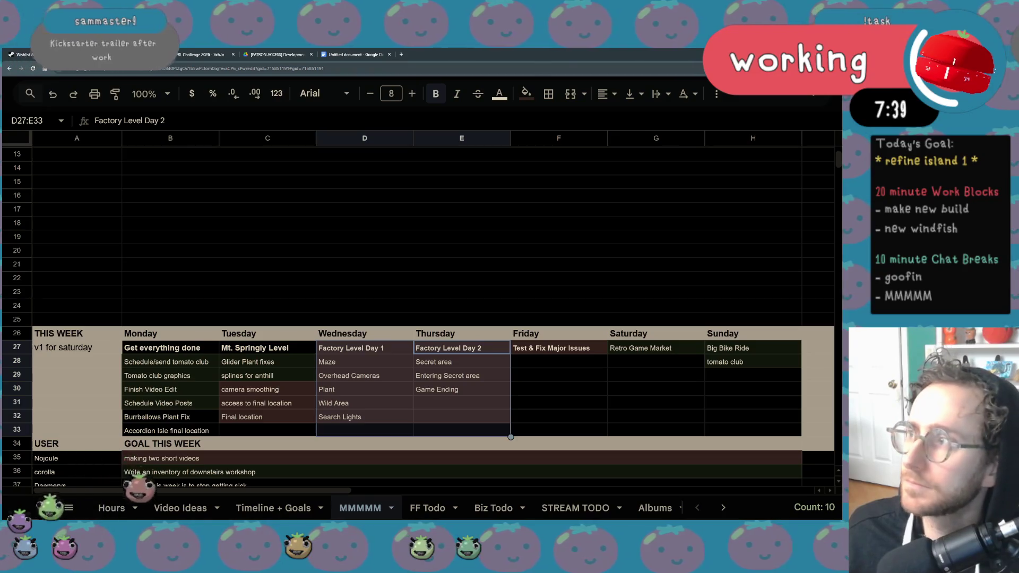
key("alt+Tab")
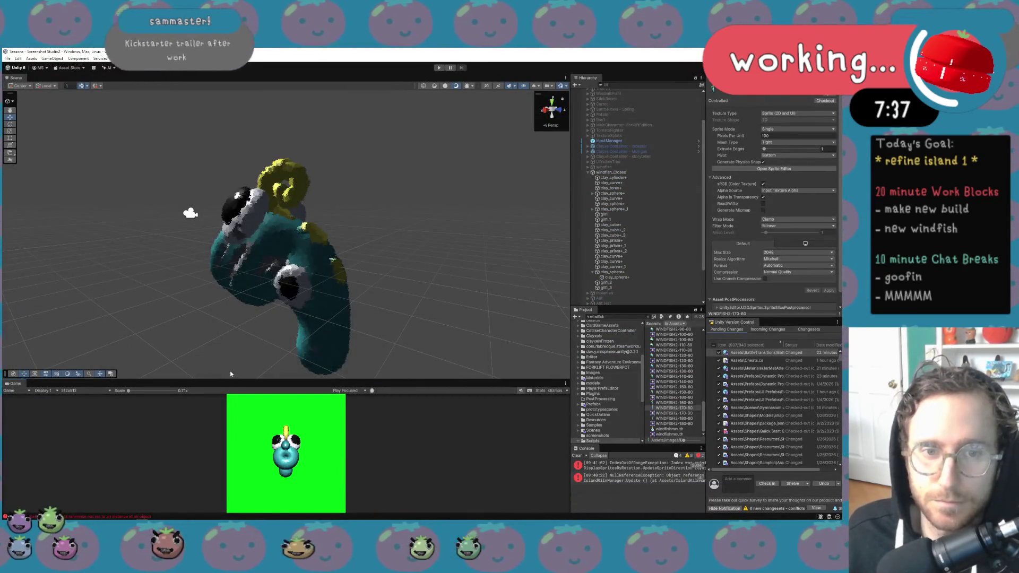
Lower the Main Camera - new size to 3.66 so the windfish fills the frame
scroll(626, 113, "up", 3)
left_click(635, 123)
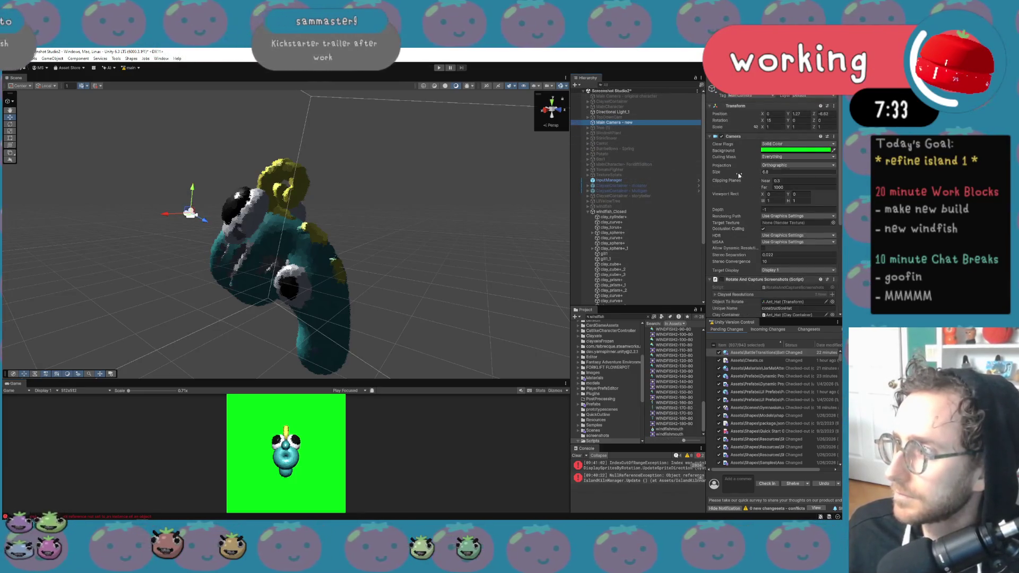
left_click_drag(748, 176, 733, 174)
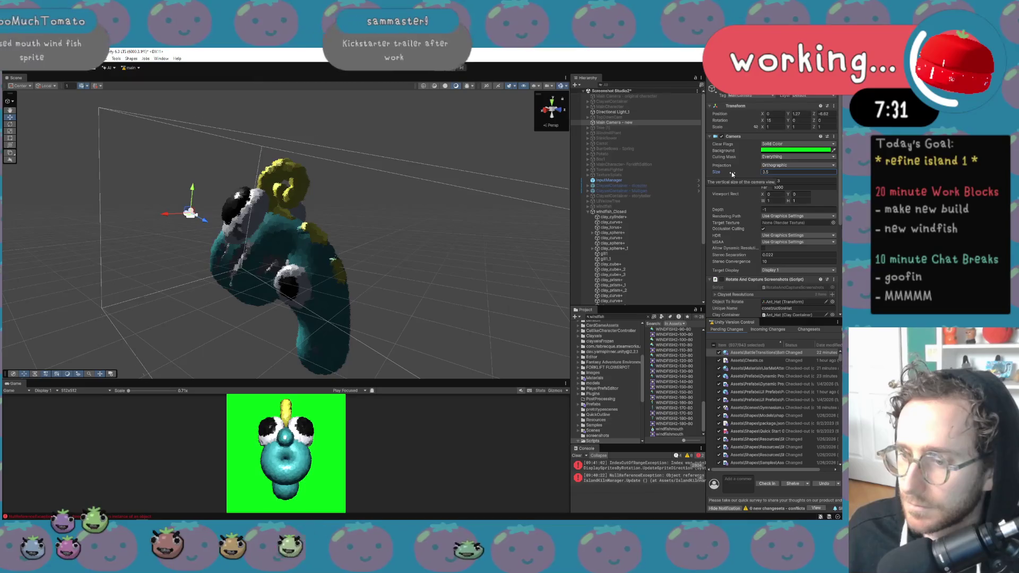
Frame windfish_Closed and rotate it to about 99° around Y
left_click(611, 211)
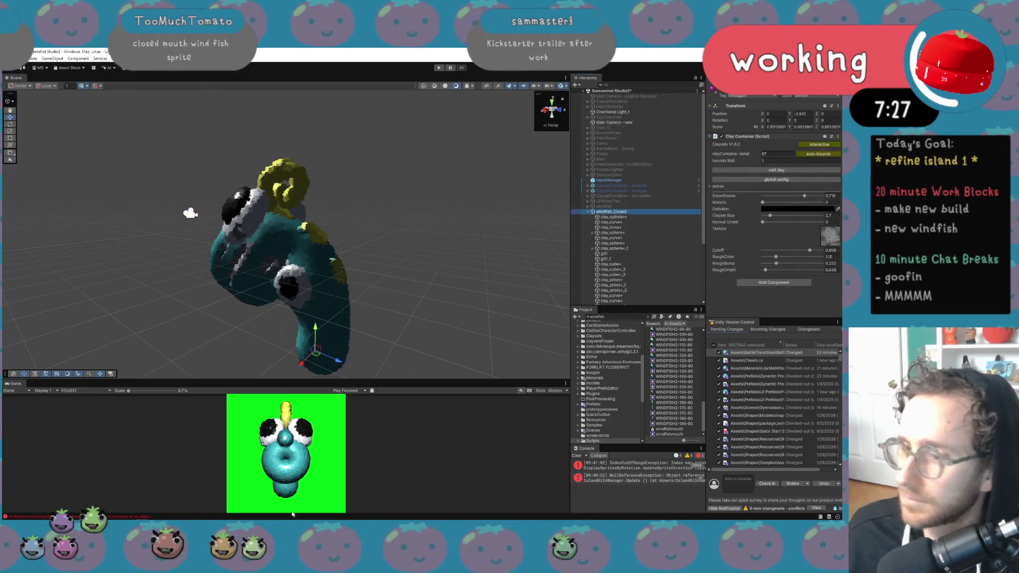
key("f")
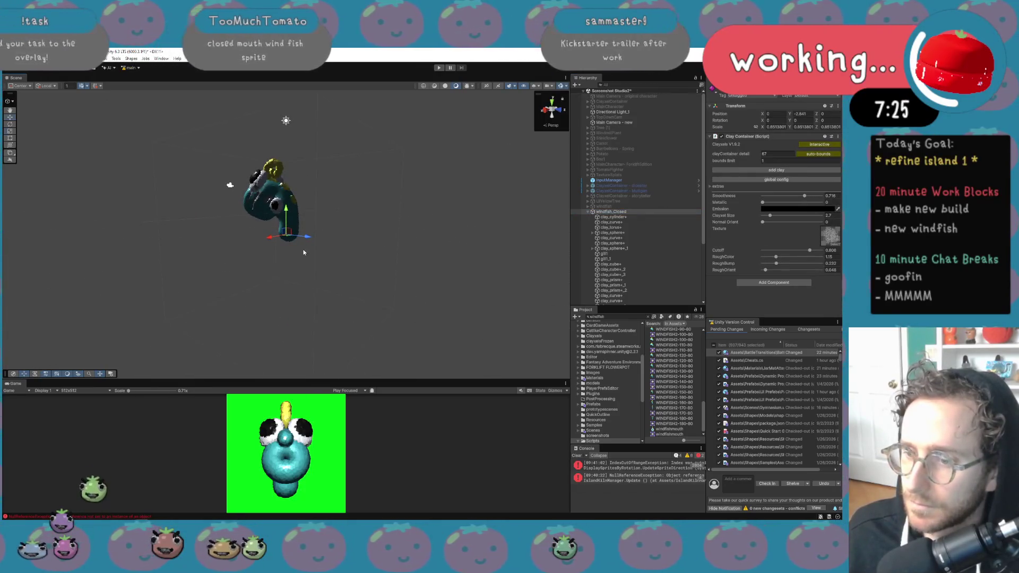
key("e")
left_click_drag(291, 241, 198, 242)
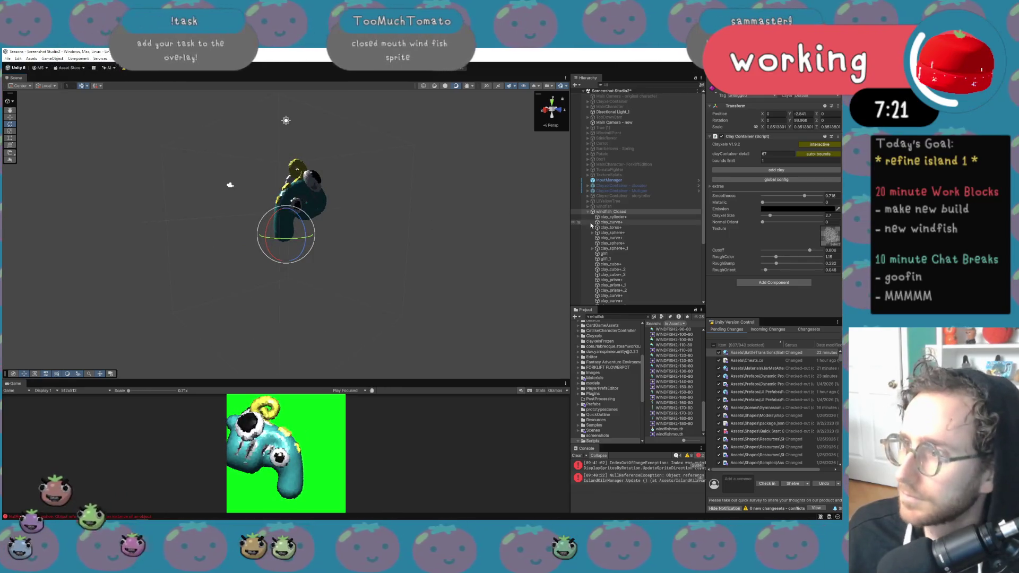
Open the WINDFISH2-90-80 sprite in an image viewer
mouse_move(167, 522)
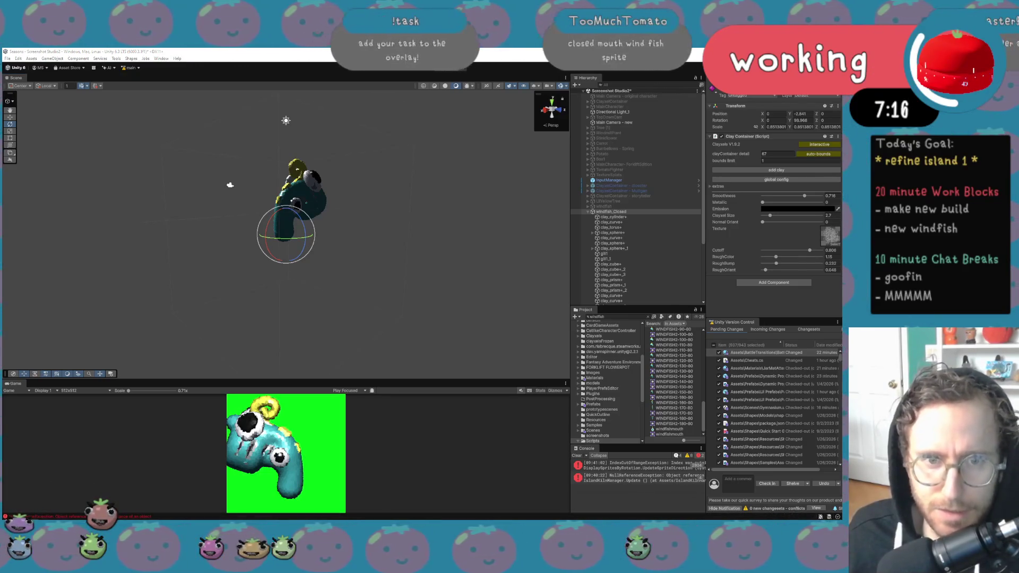
scroll(362, 340, "up", 5)
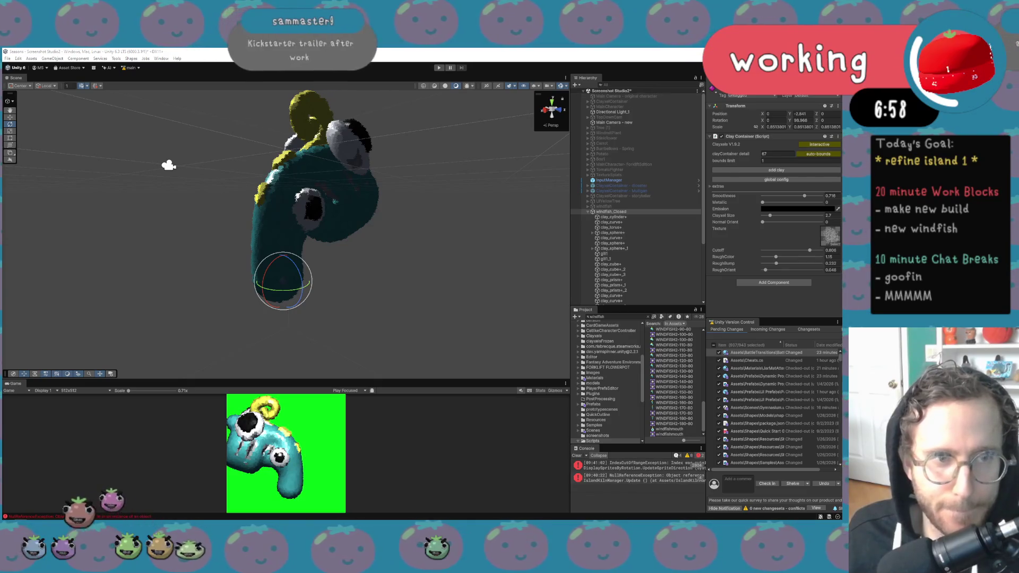
scroll(672, 345, "up", 3)
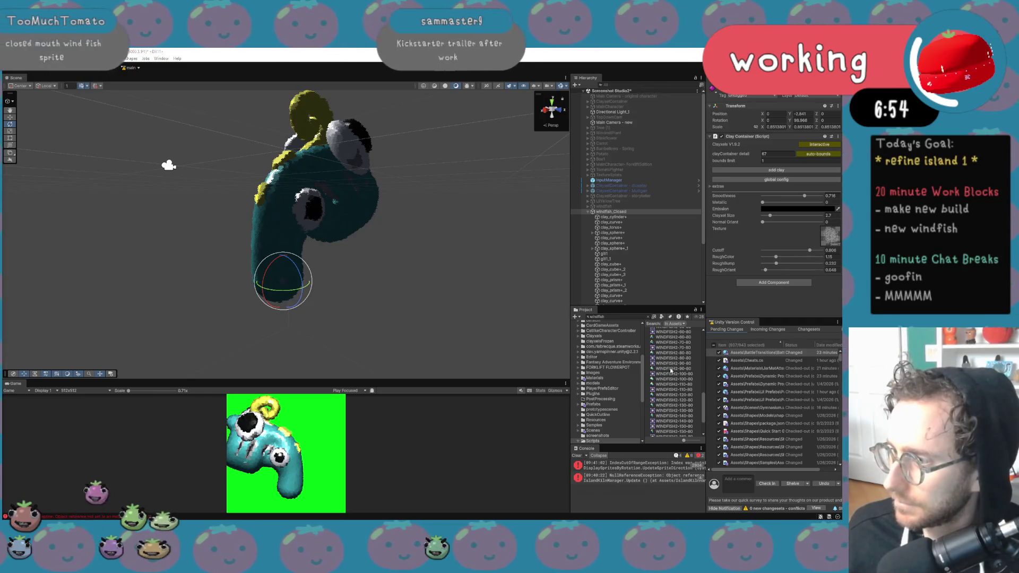
right_click(672, 370)
left_click(690, 184)
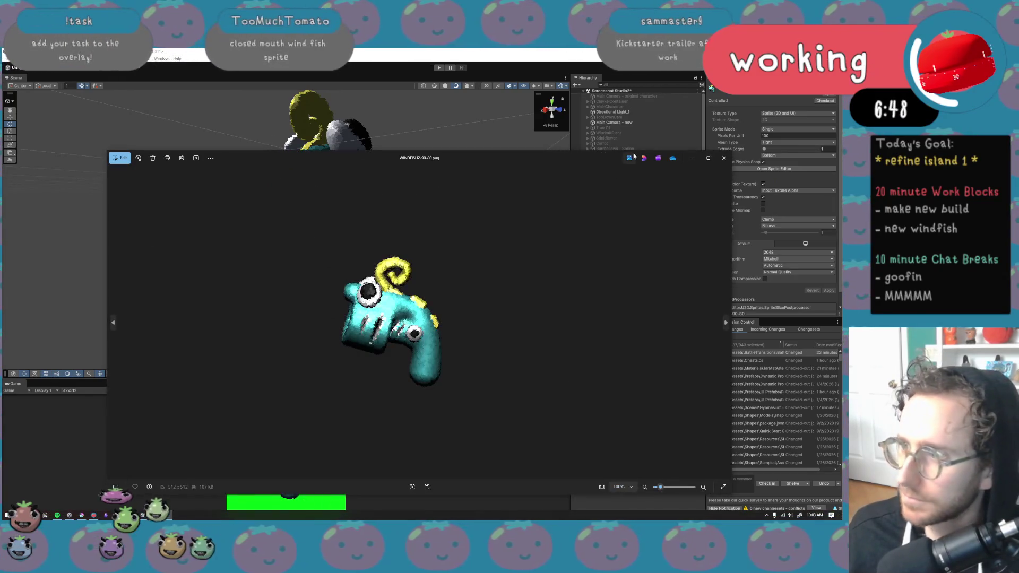
Copy WINDFISH2-90-80.png from Photos and paste it onto the PureRef board
left_click_drag(633, 155, 620, 115)
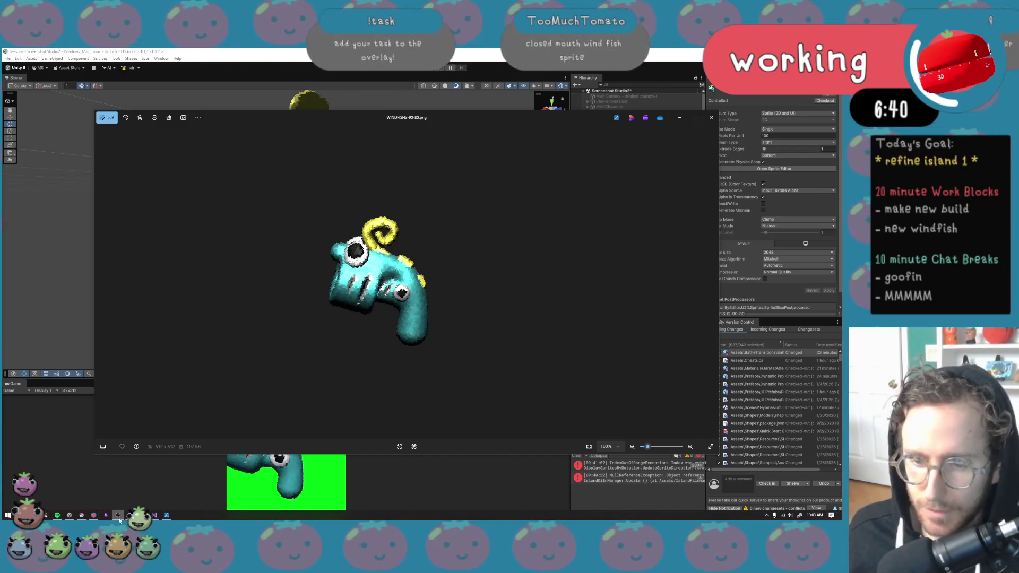
left_click(46, 516)
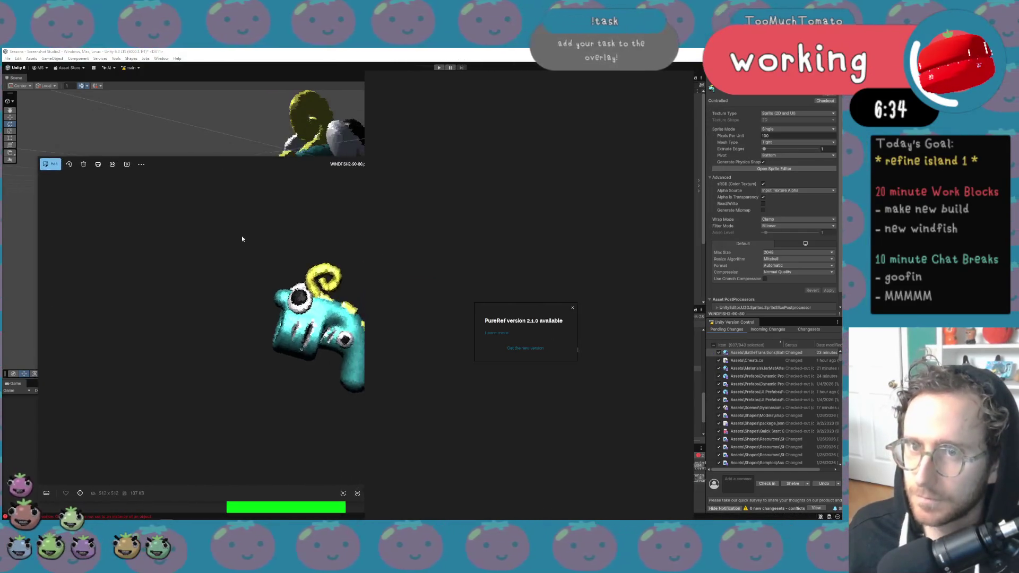
right_click(242, 239)
left_click(297, 265)
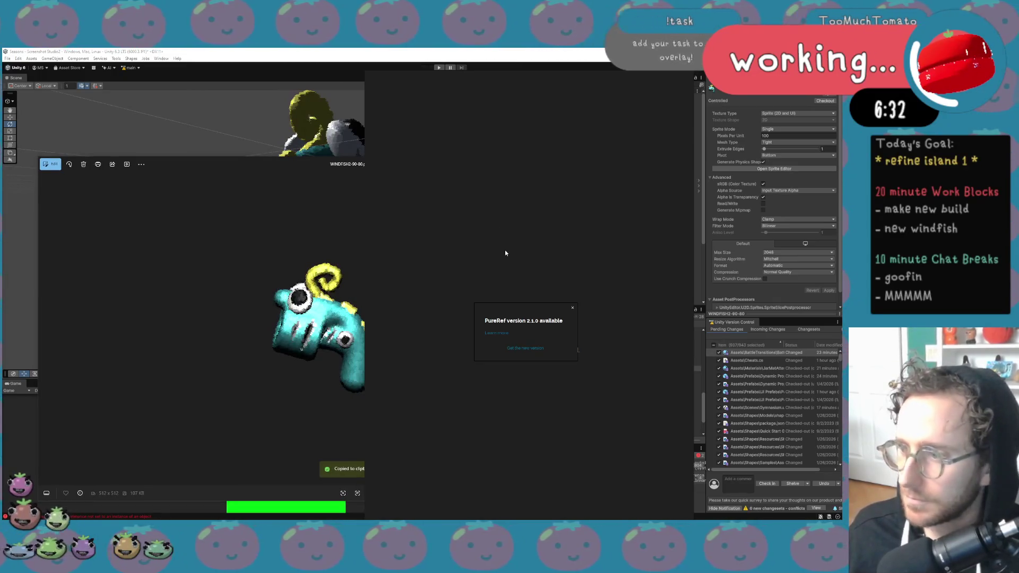
left_click(572, 307)
key("ctrl+v")
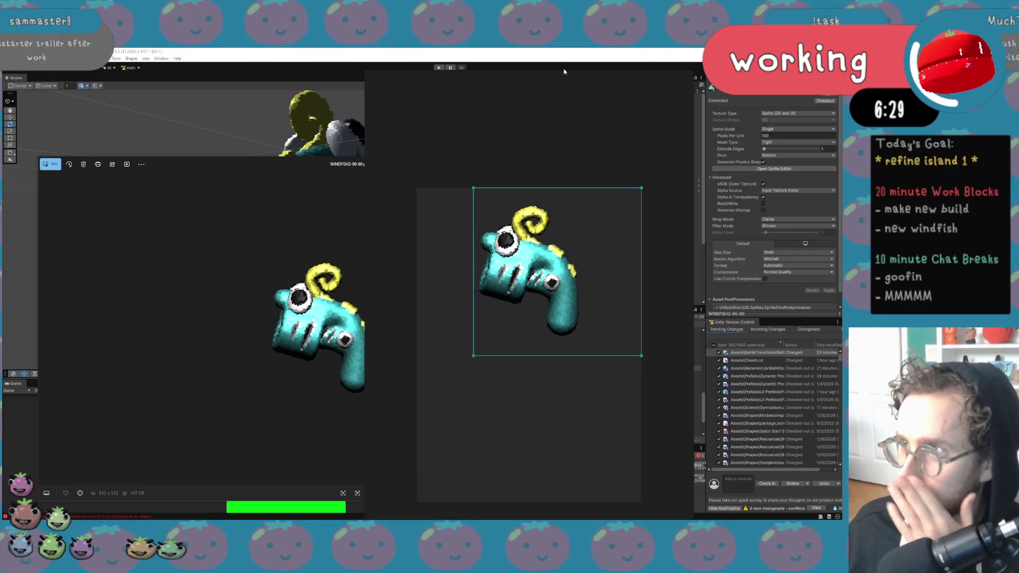
Shrink the PureRef board, close the image viewer, and move the board lower left
left_click(564, 86)
left_click_drag(568, 71, 568, 191)
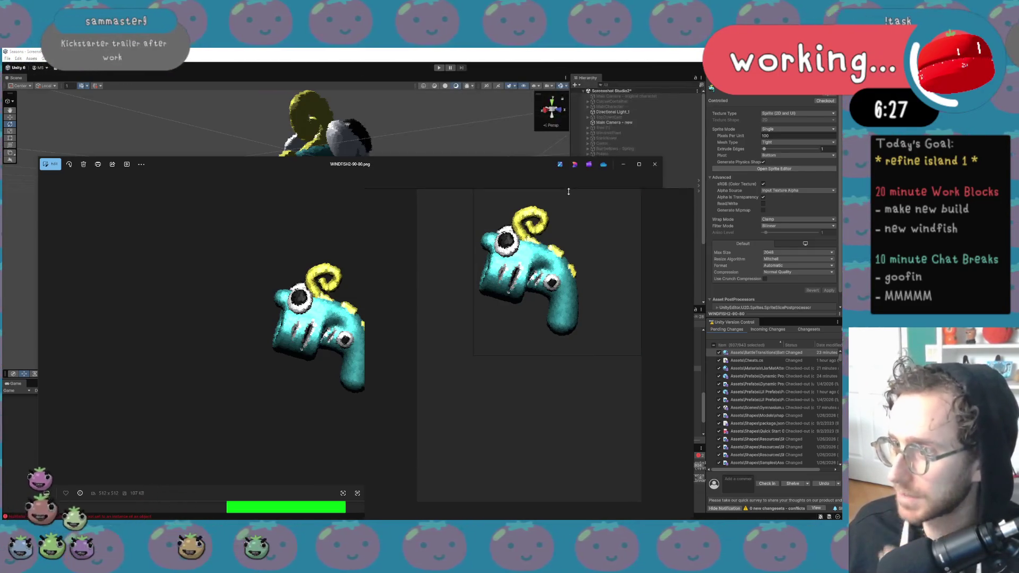
left_click_drag(546, 265, 520, 285)
left_click(645, 216)
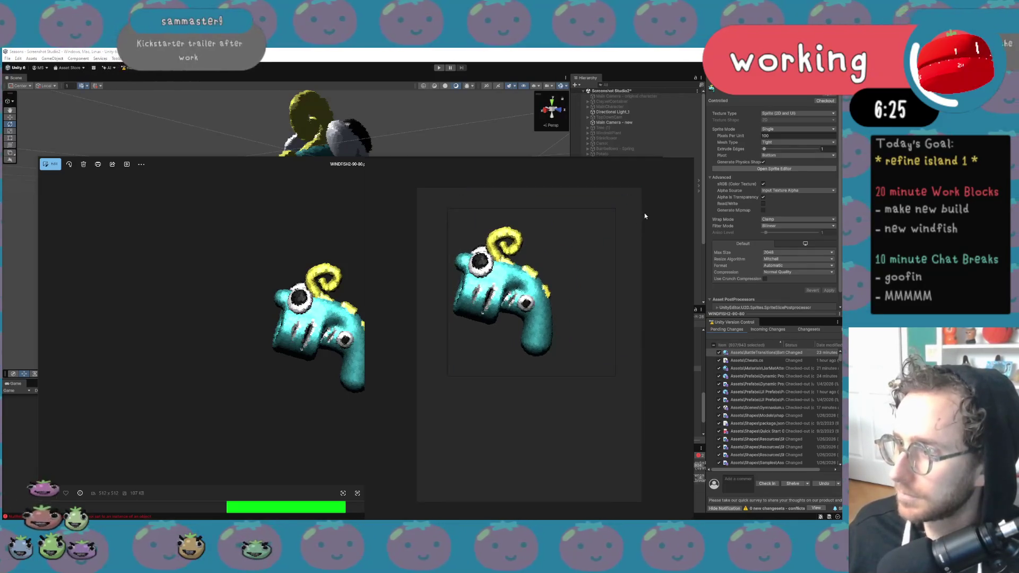
left_click_drag(344, 166, 159, 281)
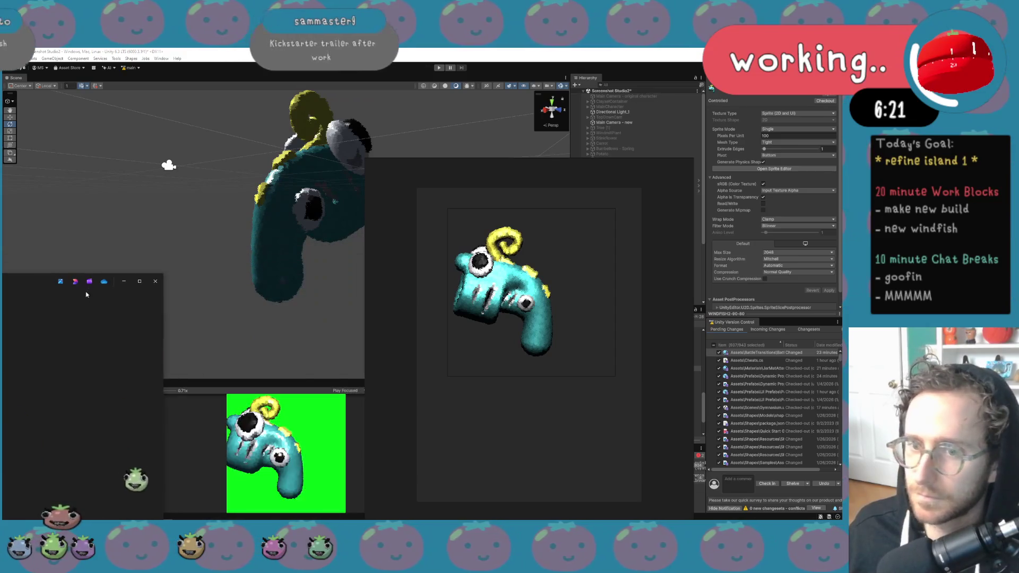
left_click(157, 283)
scroll(487, 285, "down", 3)
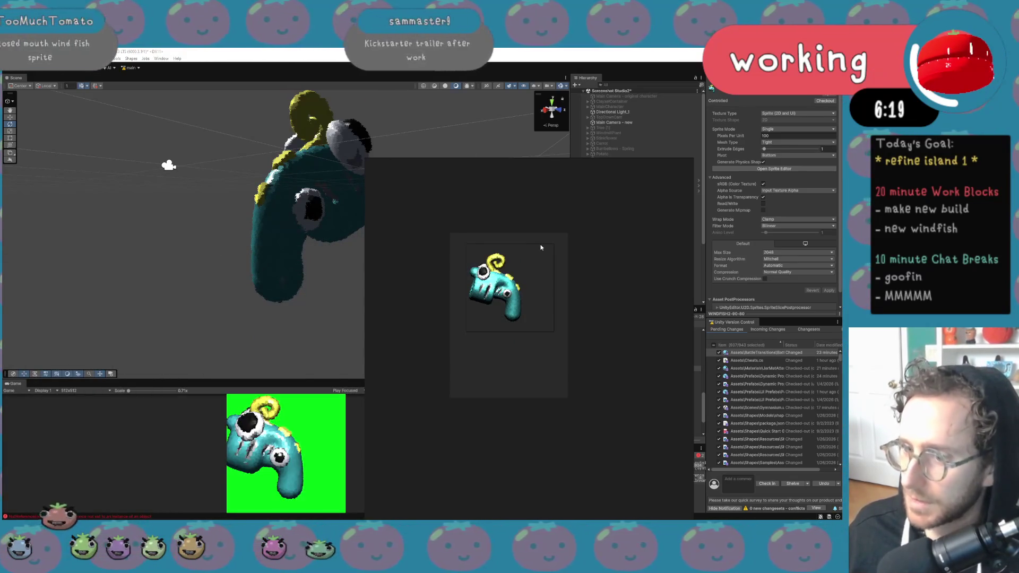
mouse_move(519, 315)
left_mouse_down()
mouse_move(503, 403)
mouse_move(435, 459)
mouse_move(459, 450)
left_mouse_up()
Give the Scene view more room and place the sprite reference beside the game preview
scroll(457, 440, "up", 2)
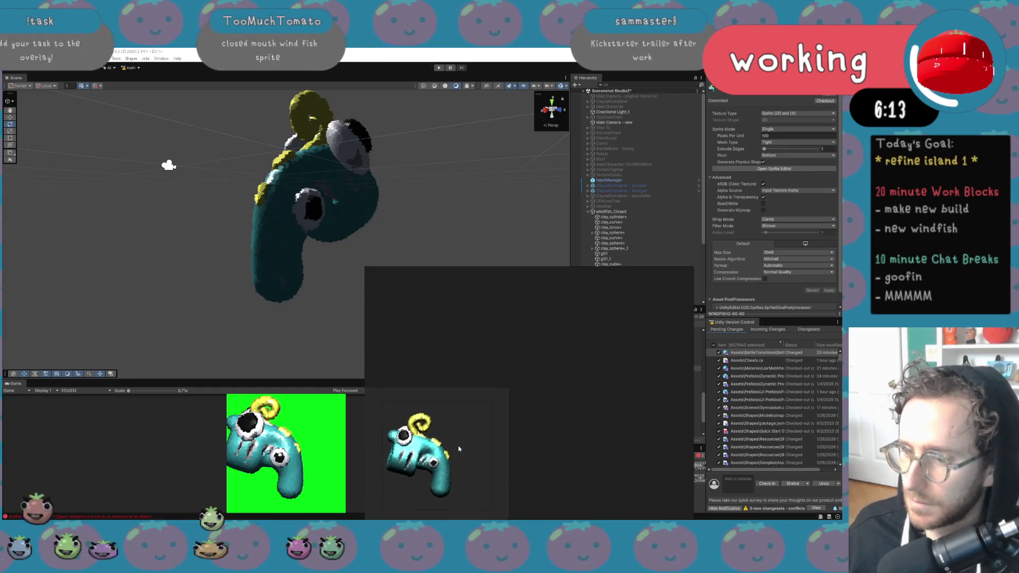
left_click_drag(339, 380, 340, 390)
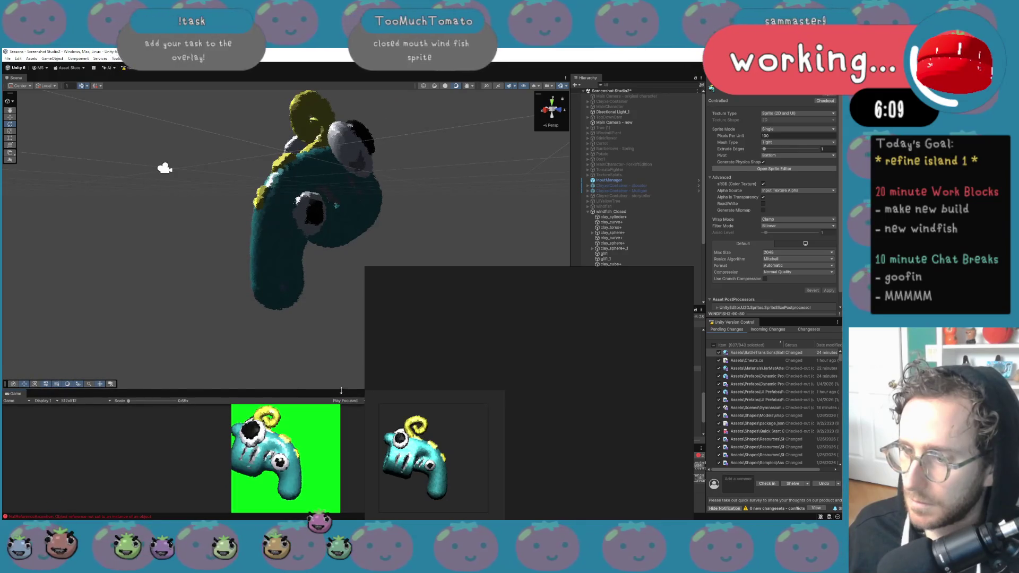
left_click(425, 435)
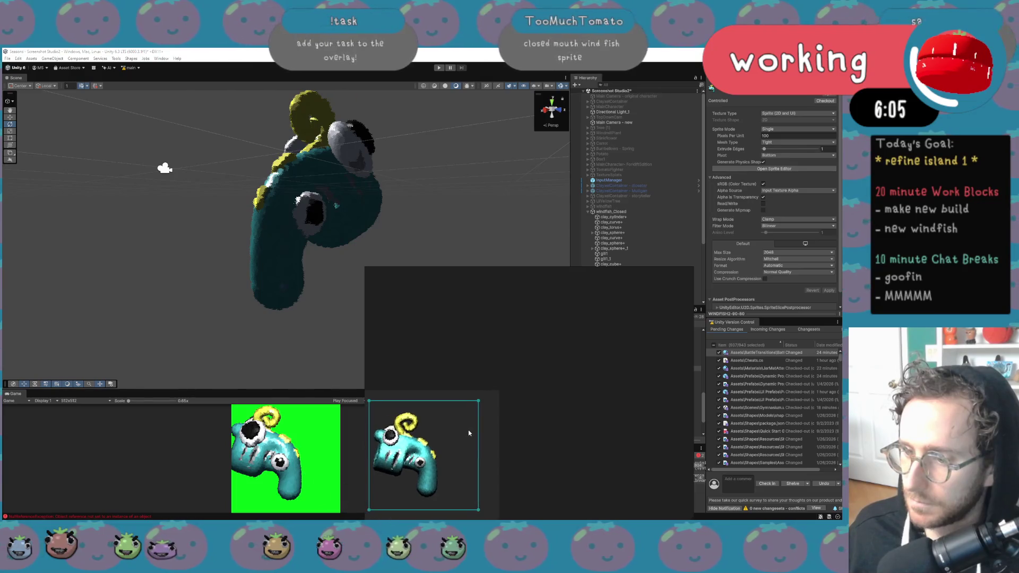
left_click_drag(576, 414, 559, 418)
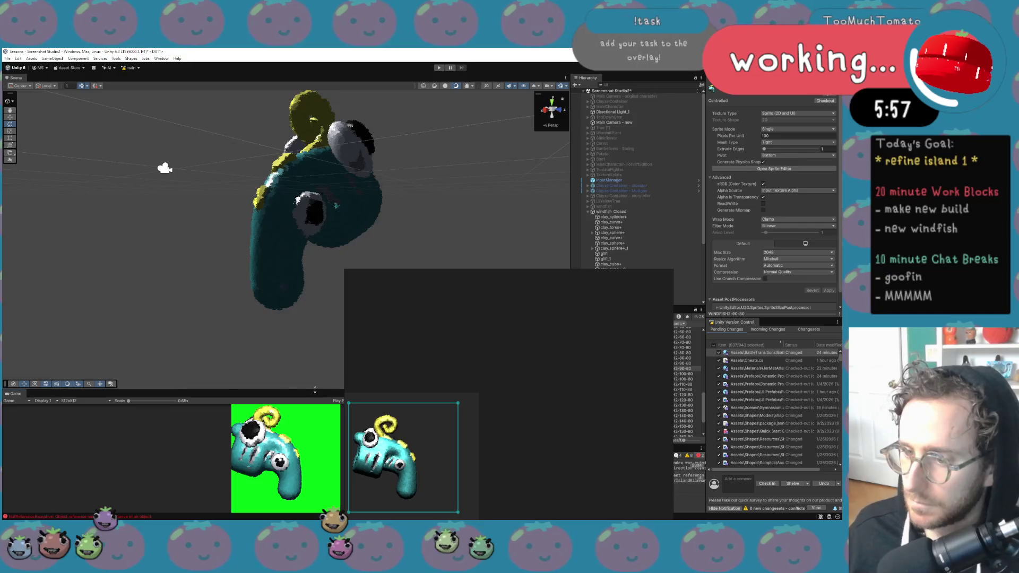
left_click_drag(315, 394, 315, 392)
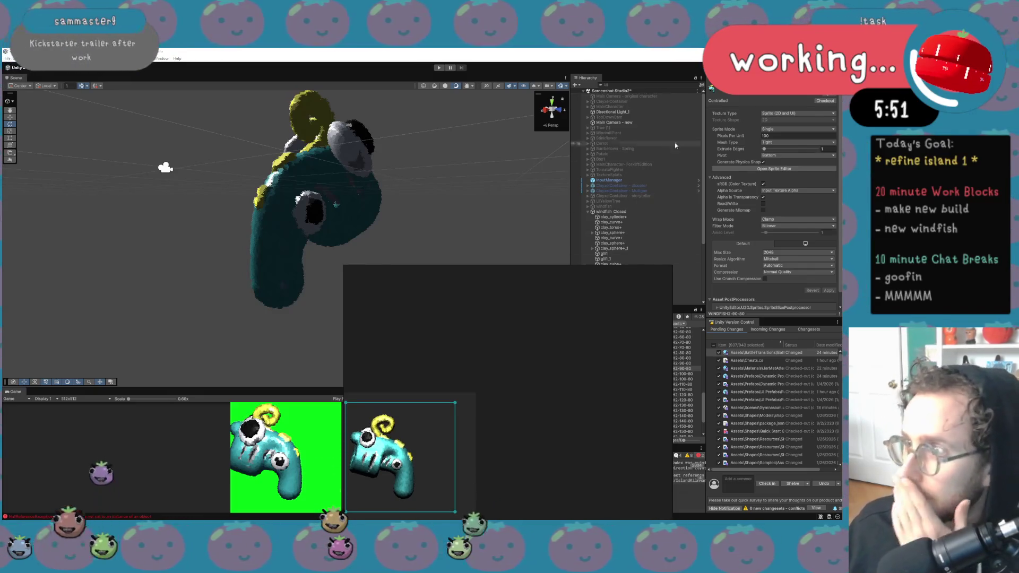
Raise the capture camera size slightly, set clay Smoothness to full and Metallic to 0
left_click(665, 123)
left_click_drag(754, 171, 754, 172)
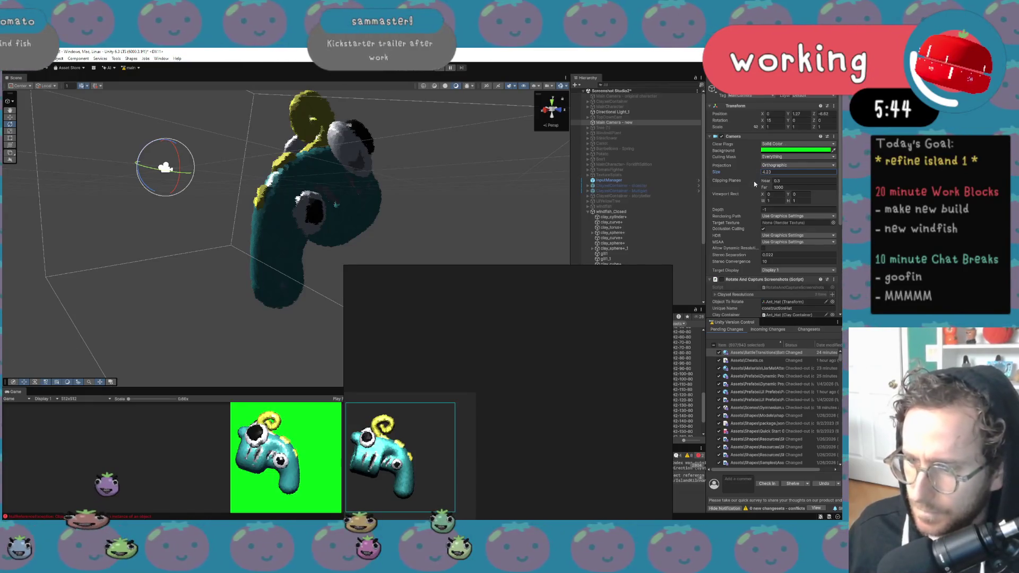
left_click(643, 212)
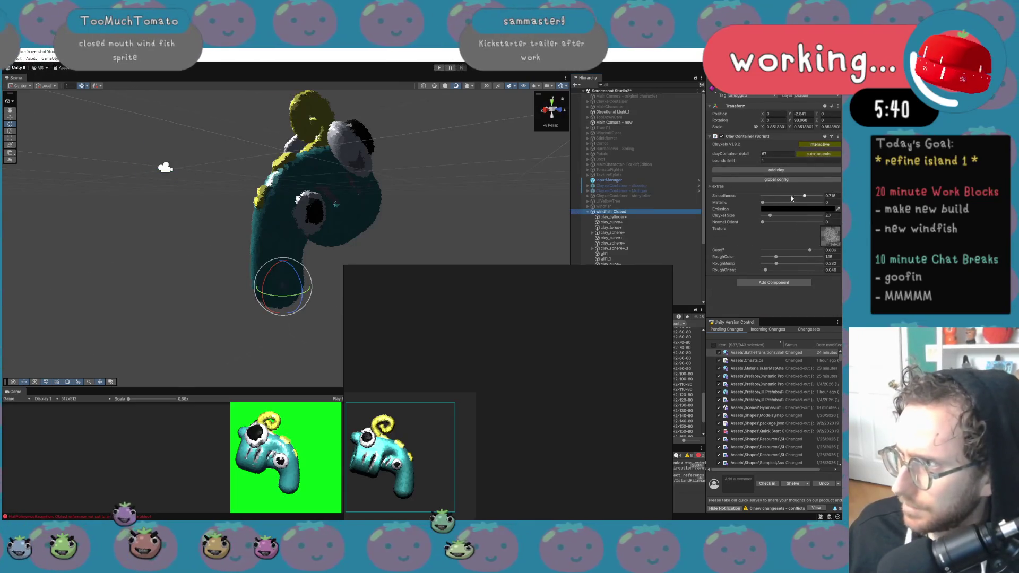
mouse_move(804, 197)
left_mouse_down()
mouse_move(824, 202)
mouse_move(805, 198)
left_mouse_up()
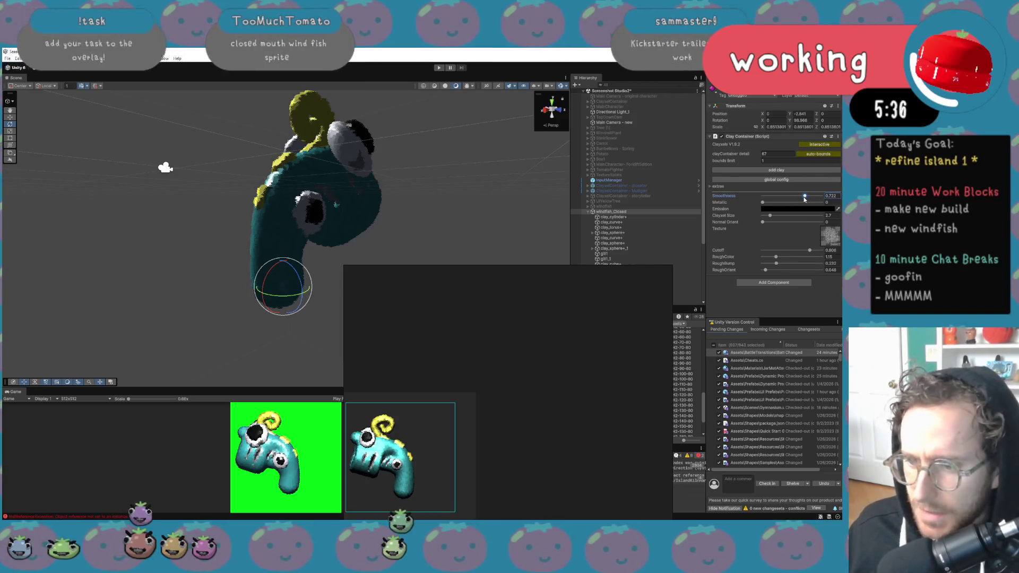
mouse_move(806, 199)
left_mouse_down()
mouse_move(824, 200)
mouse_move(771, 200)
mouse_move(795, 196)
left_mouse_up()
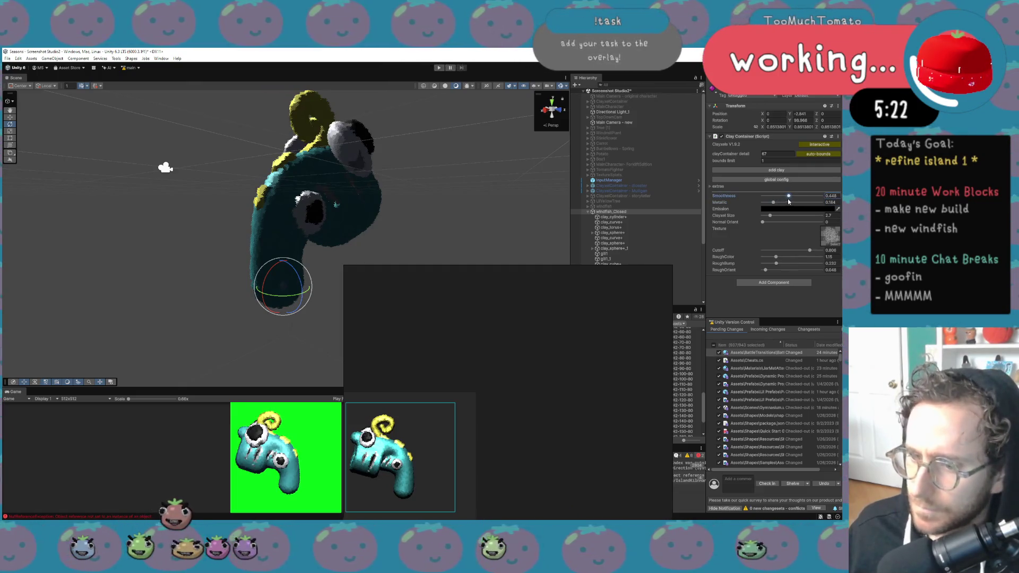
left_click(796, 202)
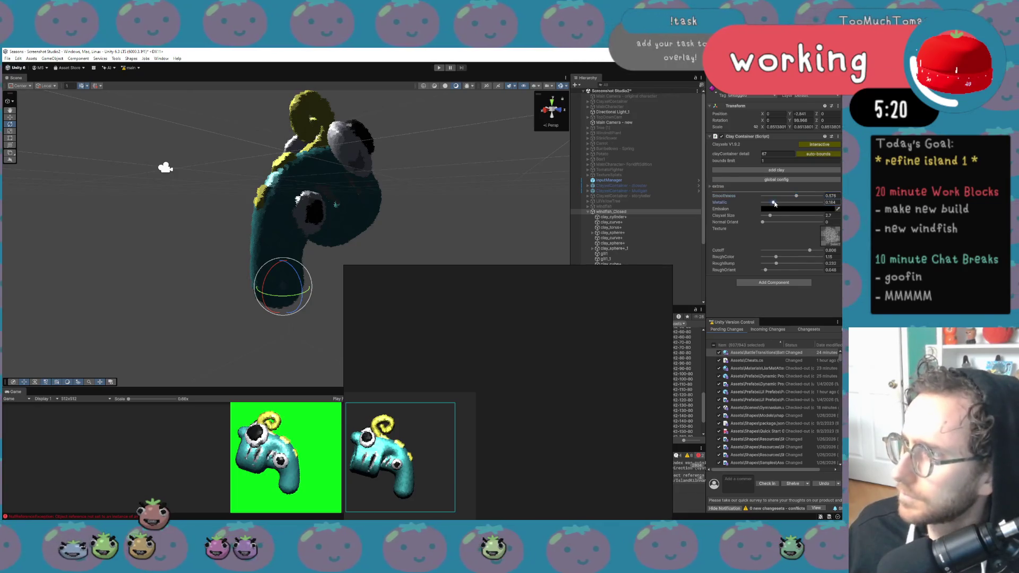
left_click_drag(797, 204, 743, 202)
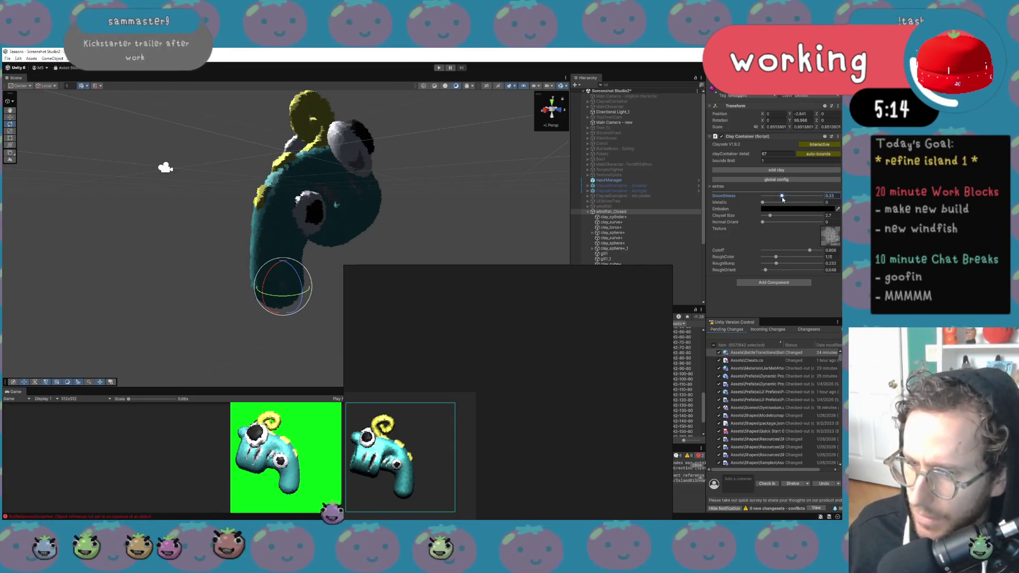
Set Directional Light_1 intensity to 1.3
left_click(611, 112)
left_click(763, 165)
type("0")
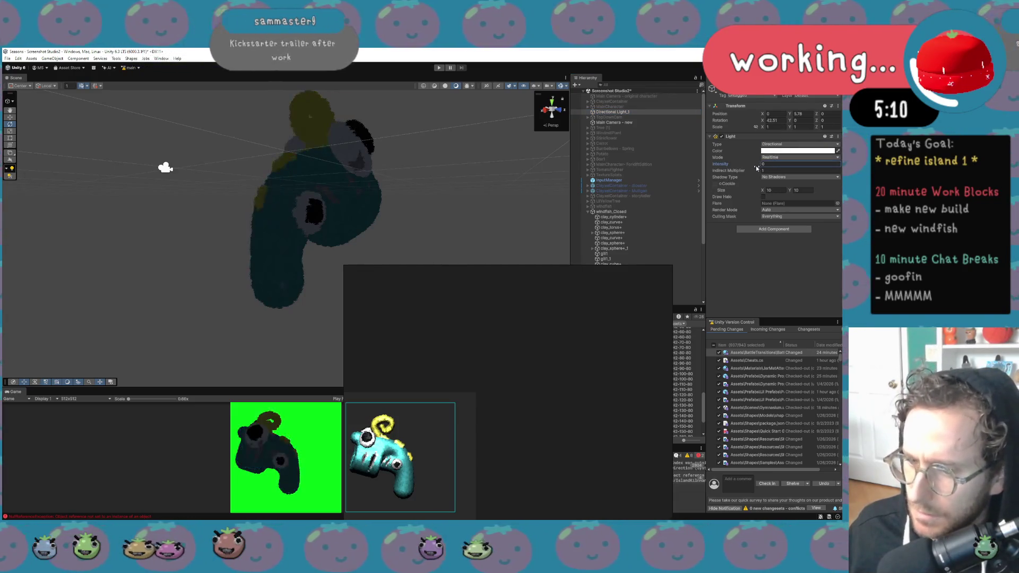
type(".8")
key("BackSpace")
key("BackSpace")
key("BackSpace")
type("1.3")
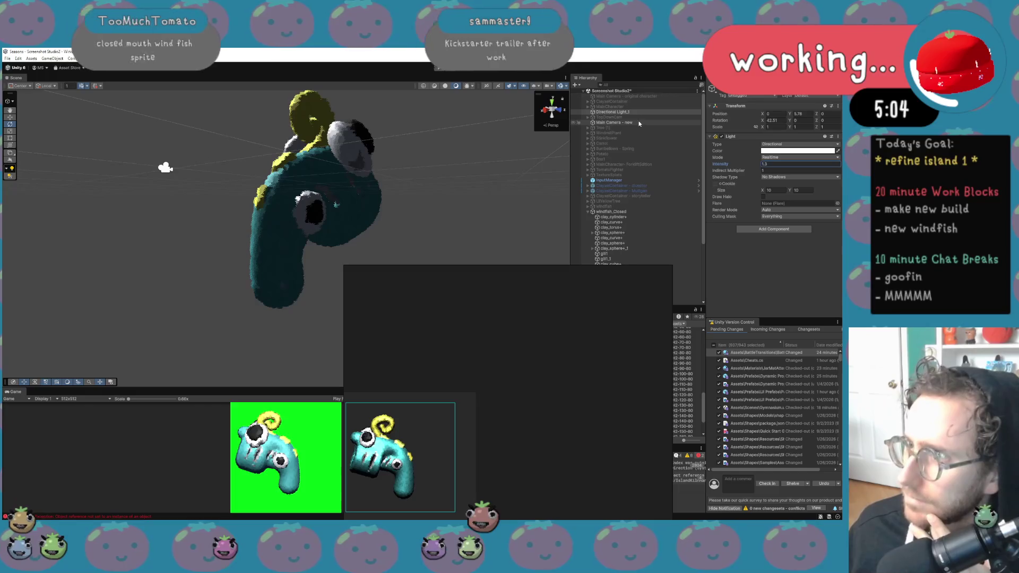
Lower windfish_Closed's Rotation Y to 87.88
left_click(644, 212)
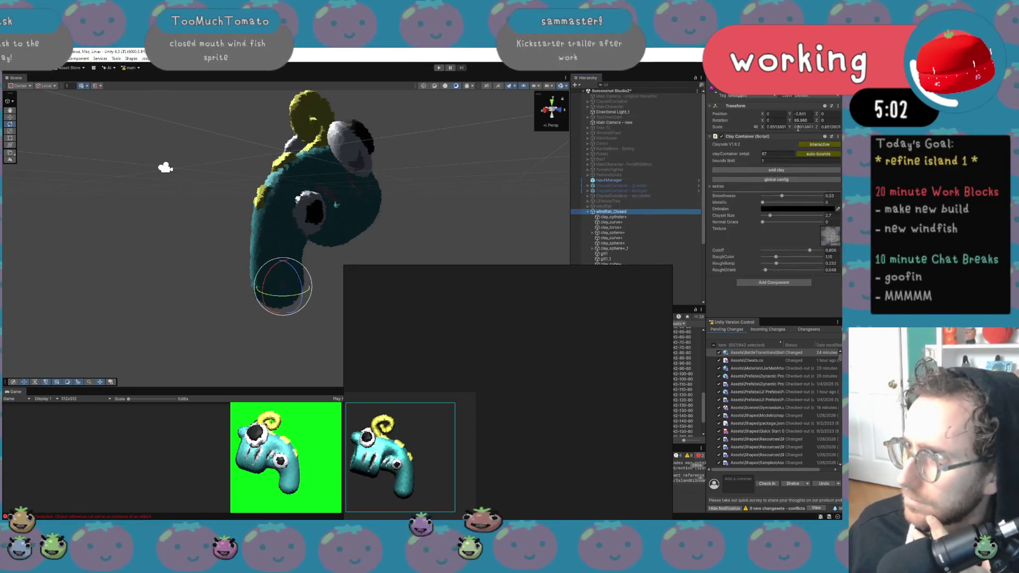
left_click_drag(766, 123, 683, 129)
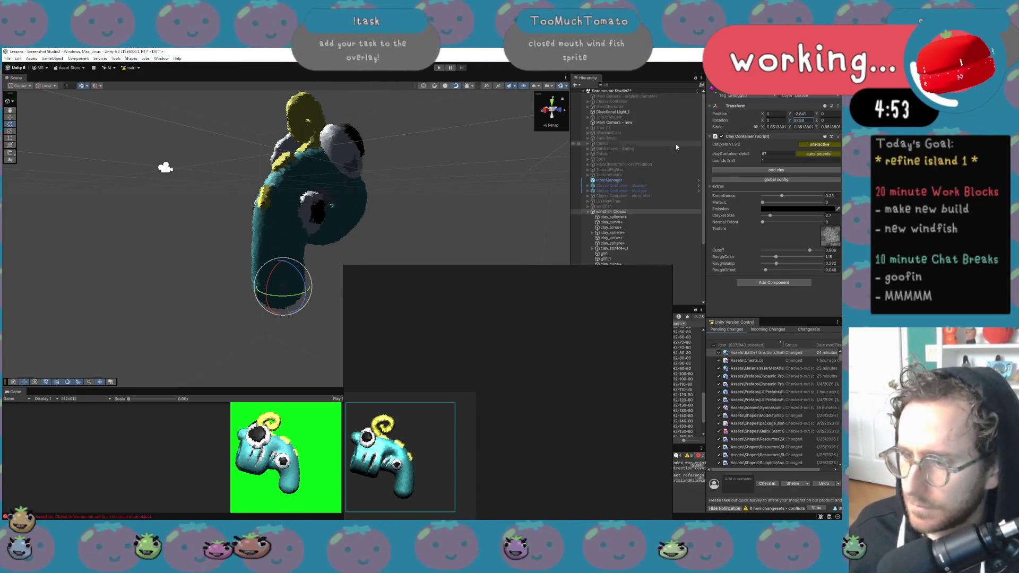
left_click(636, 218)
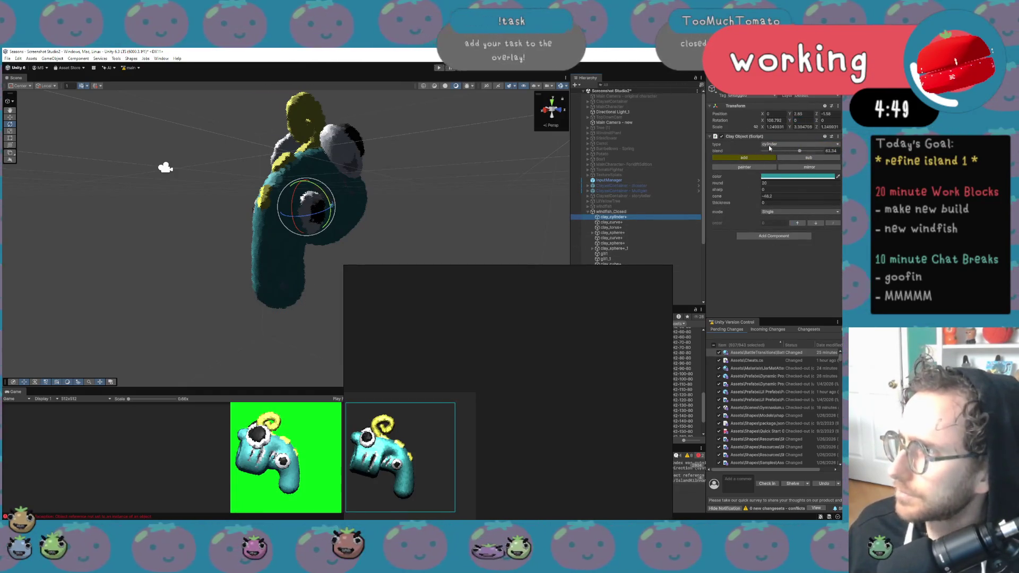
Switch the capture camera to perspective, then back to orthographic projection
left_click(610, 123)
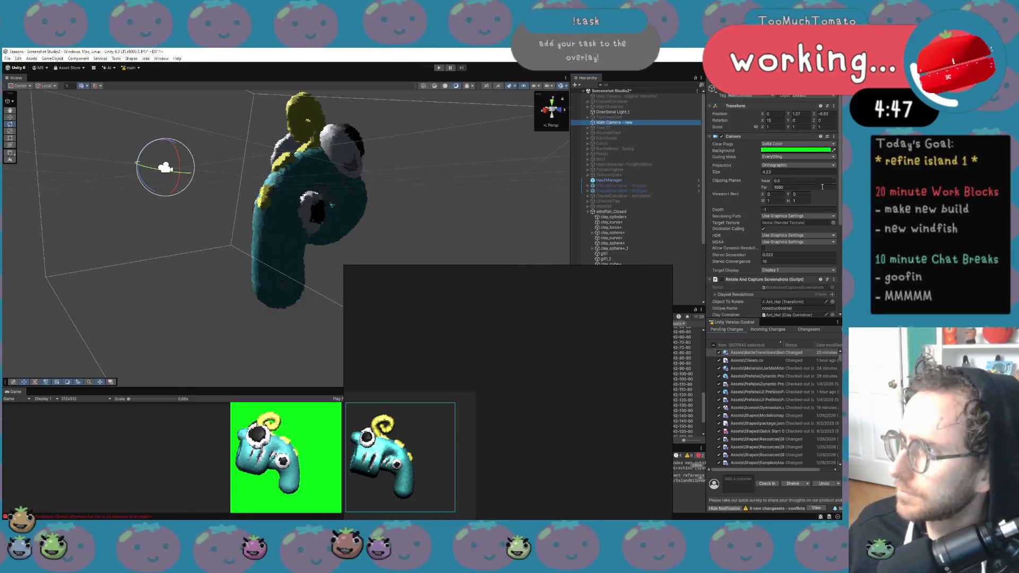
left_click(796, 165)
left_click(795, 171)
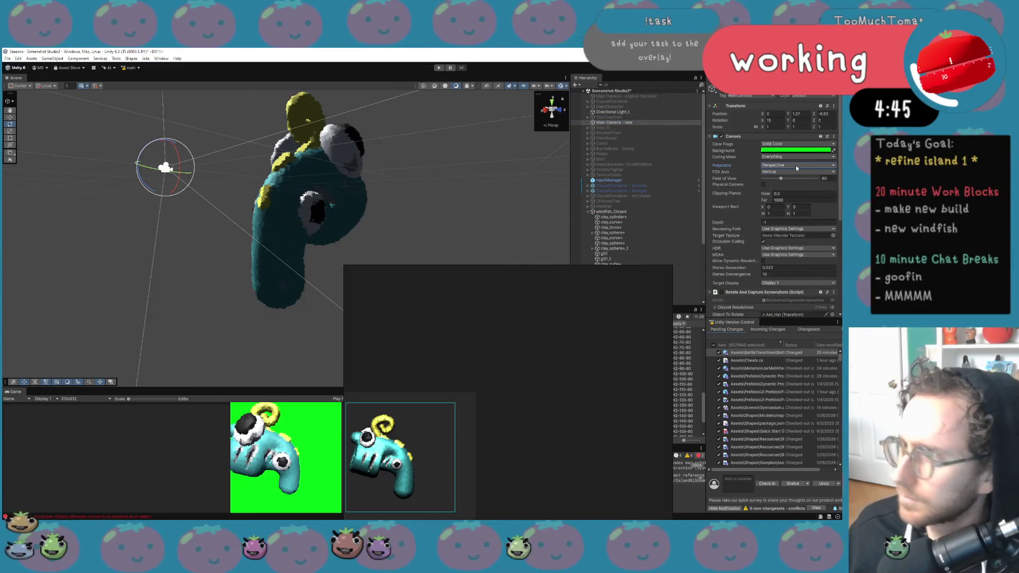
left_click(796, 164)
left_click(792, 178)
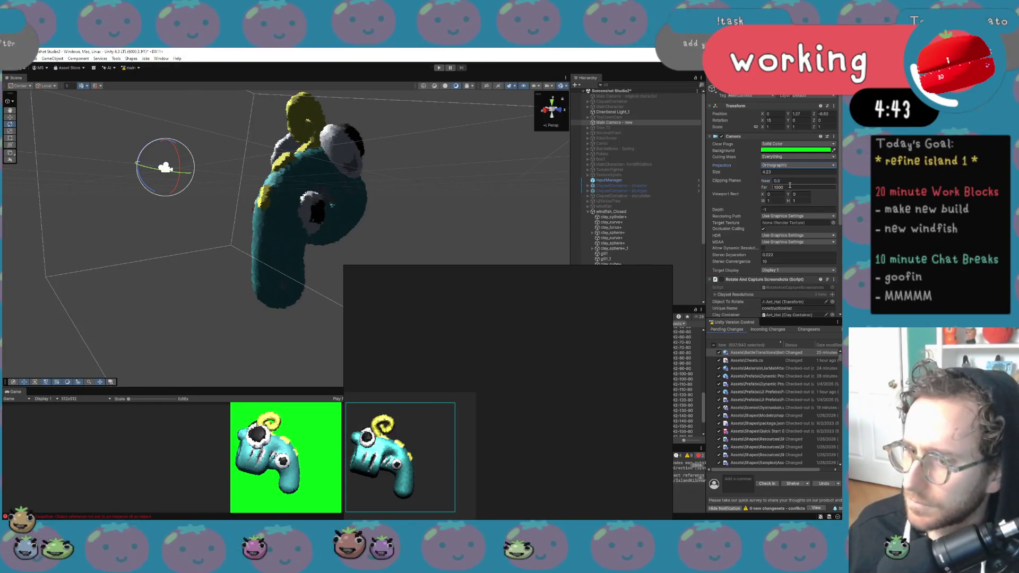
Raise the windfish clay's RoughColor from 1.15 to about 1.9
right_click(645, 278)
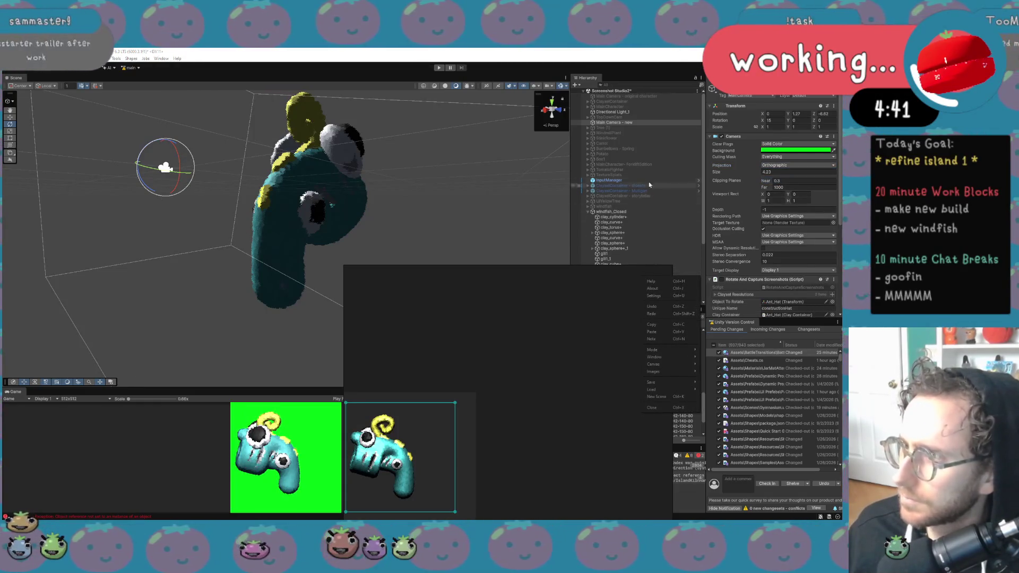
left_click(636, 211)
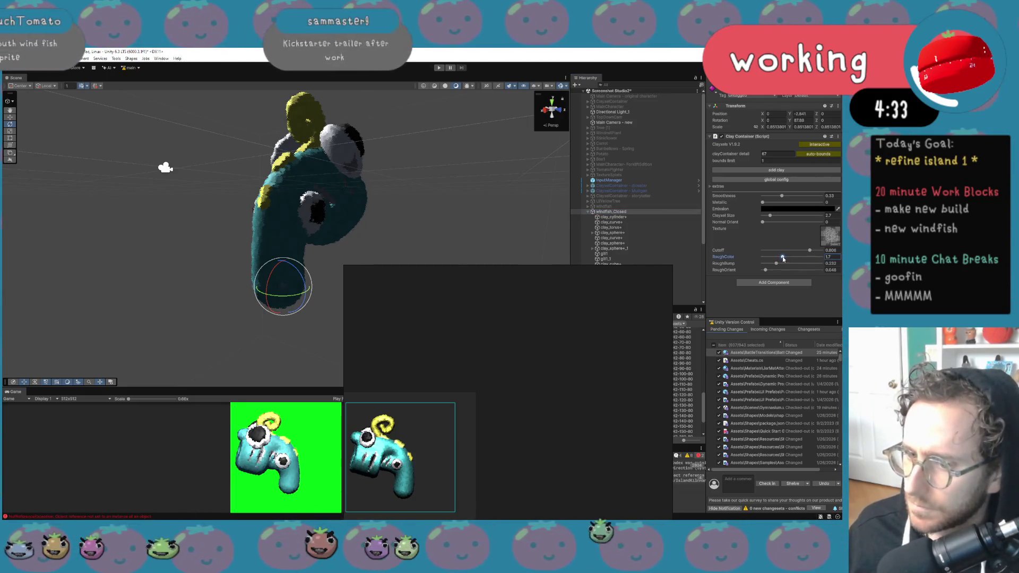
left_click_drag(783, 259, 811, 258)
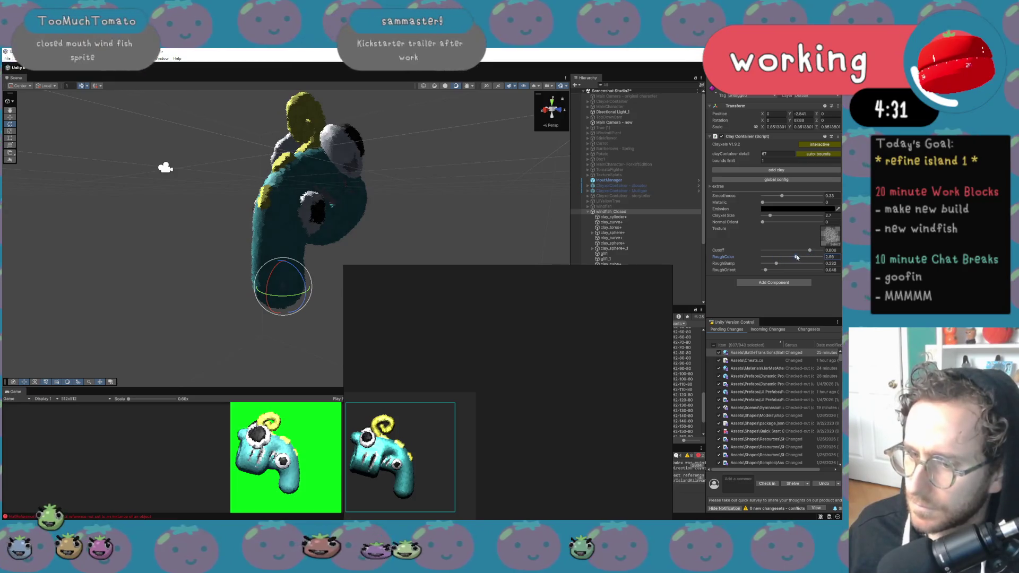
Lower RoughColor to about 1.8 and open Window > Rendering > Lighting at Adaptive Probe Volumes
left_click_drag(810, 258, 781, 258)
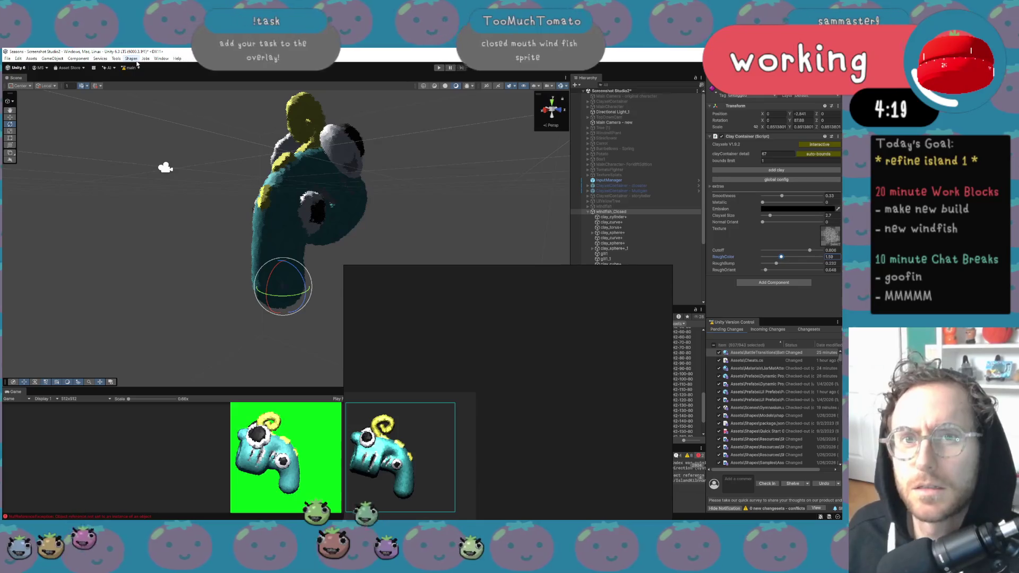
left_click(162, 59)
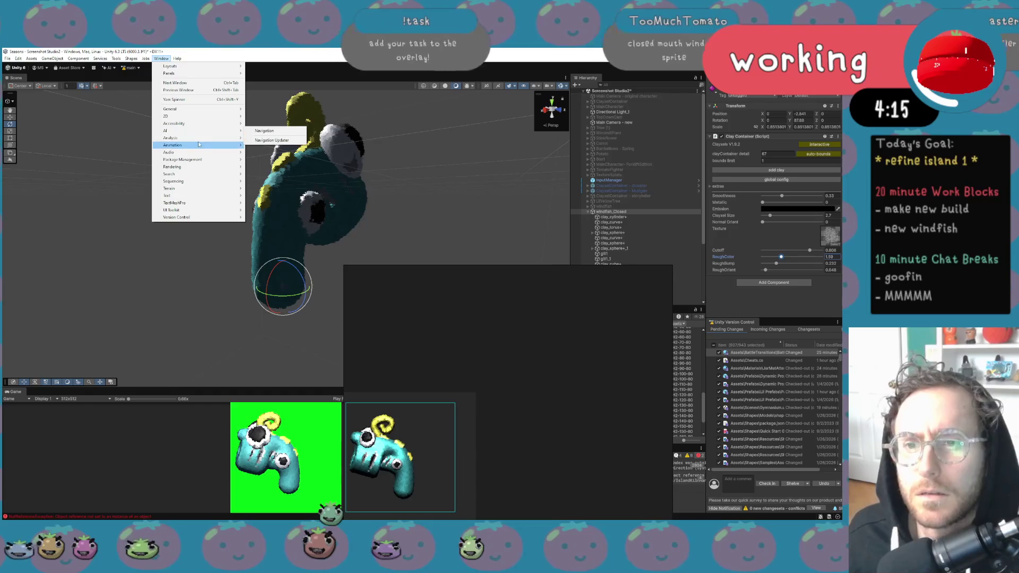
mouse_move(195, 110)
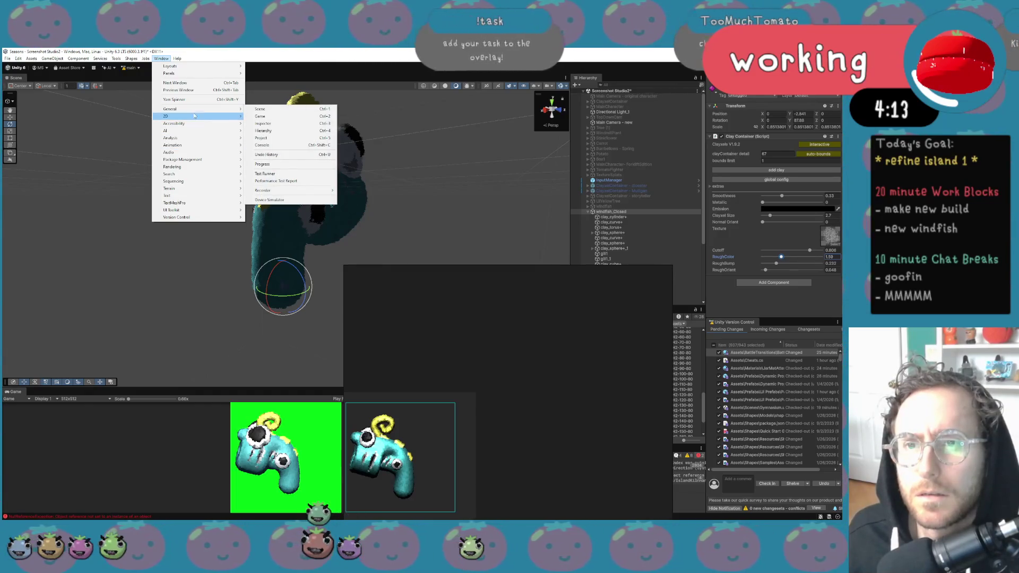
mouse_move(223, 166)
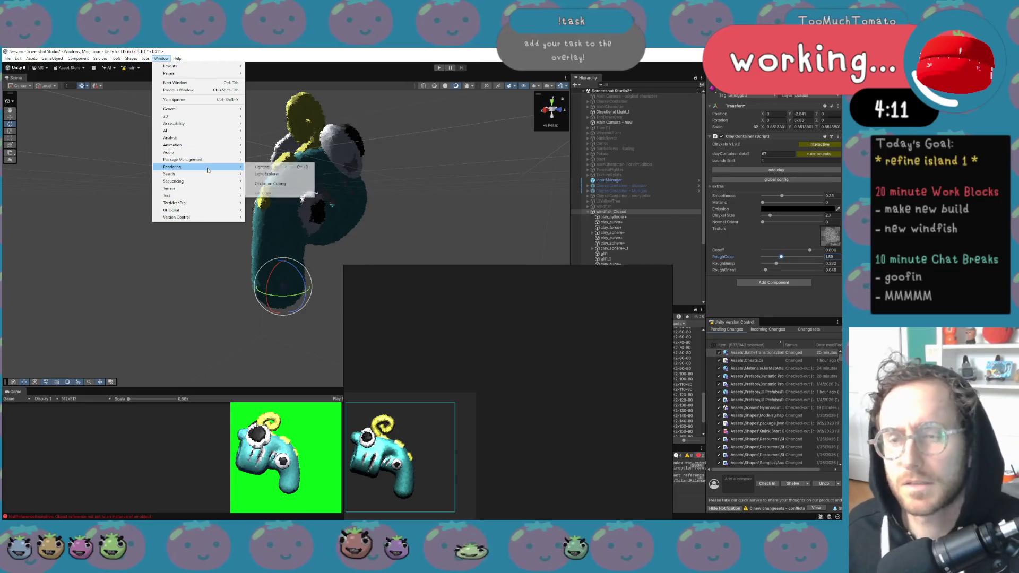
left_click(256, 166)
left_click(649, 159)
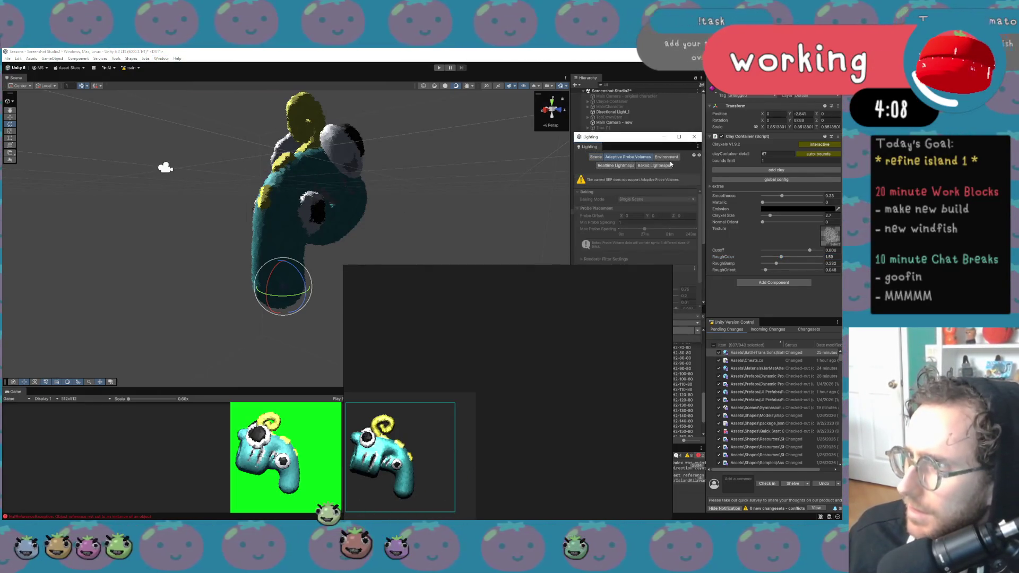
In the Environment settings, set the realtime shadow colour to black
left_click(668, 158)
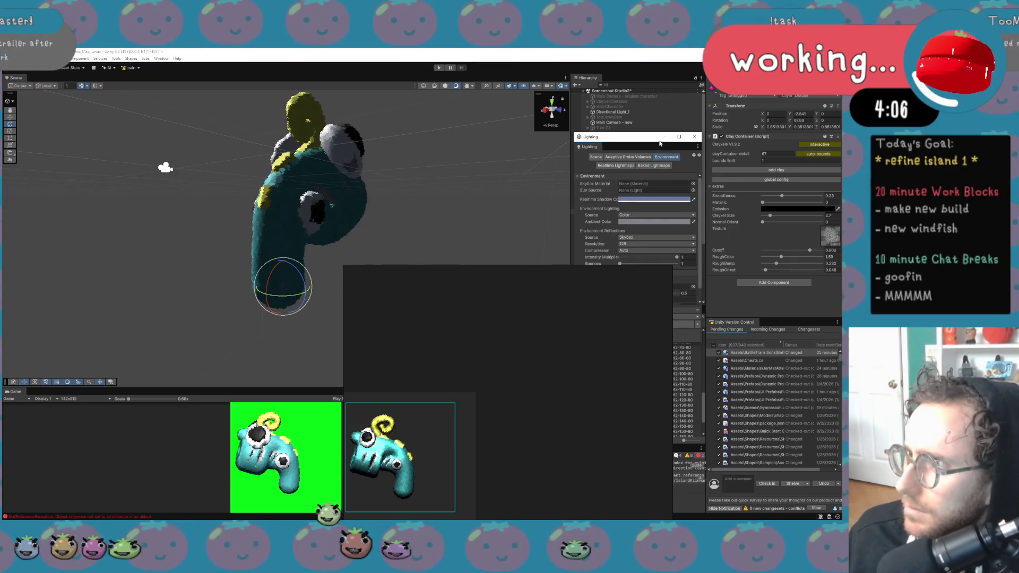
left_click_drag(654, 140, 656, 70)
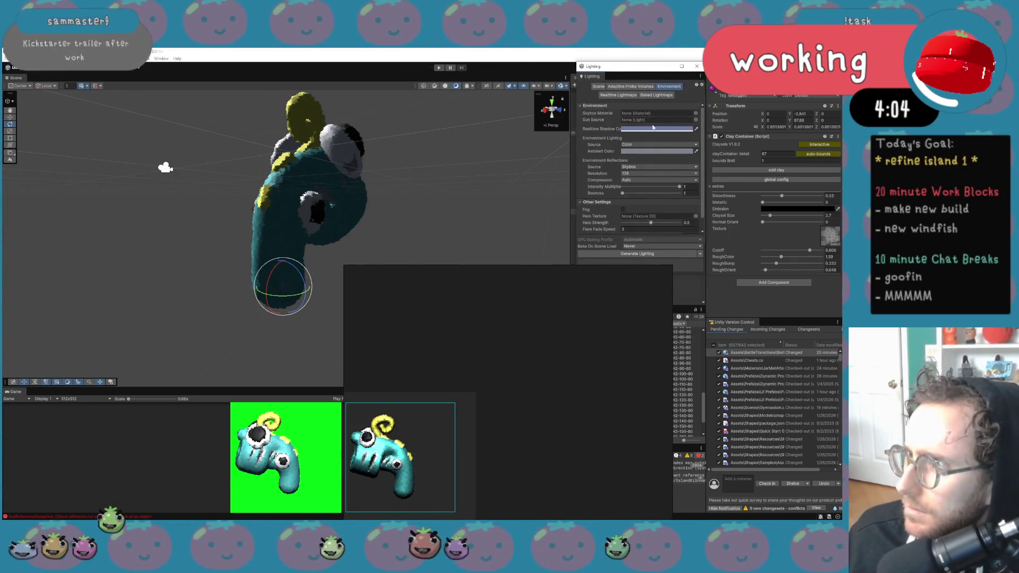
left_click(654, 130)
left_click_drag(687, 188, 663, 220)
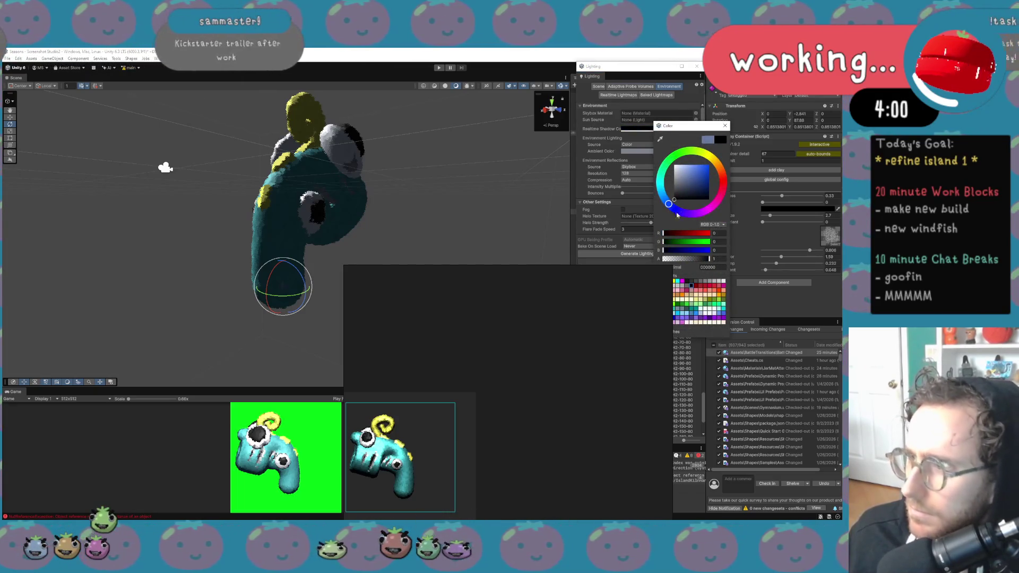
left_click(726, 126)
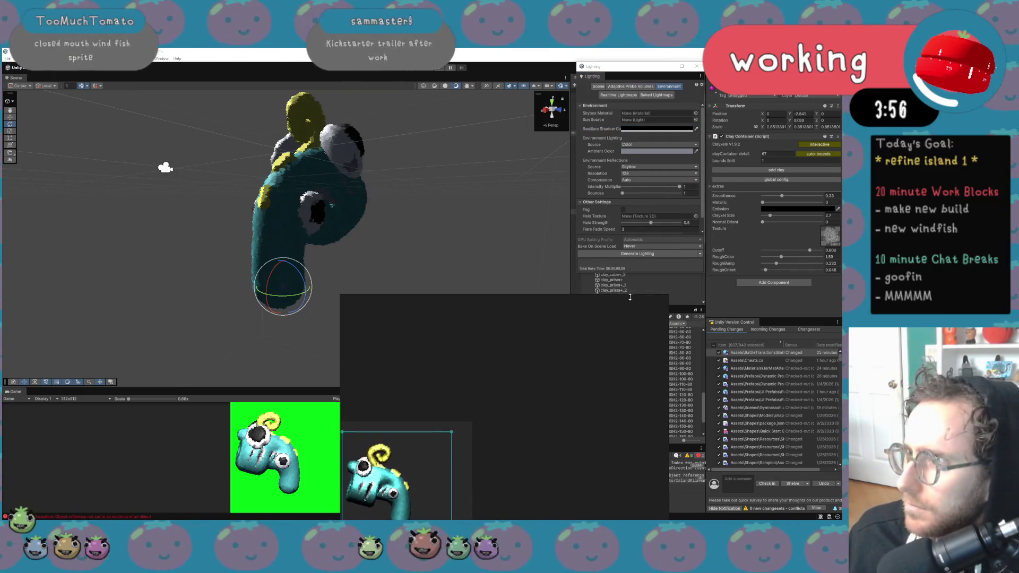
Set the Ambient Color to black (RGB 0,0,0) in the HDR picker
left_click(670, 151)
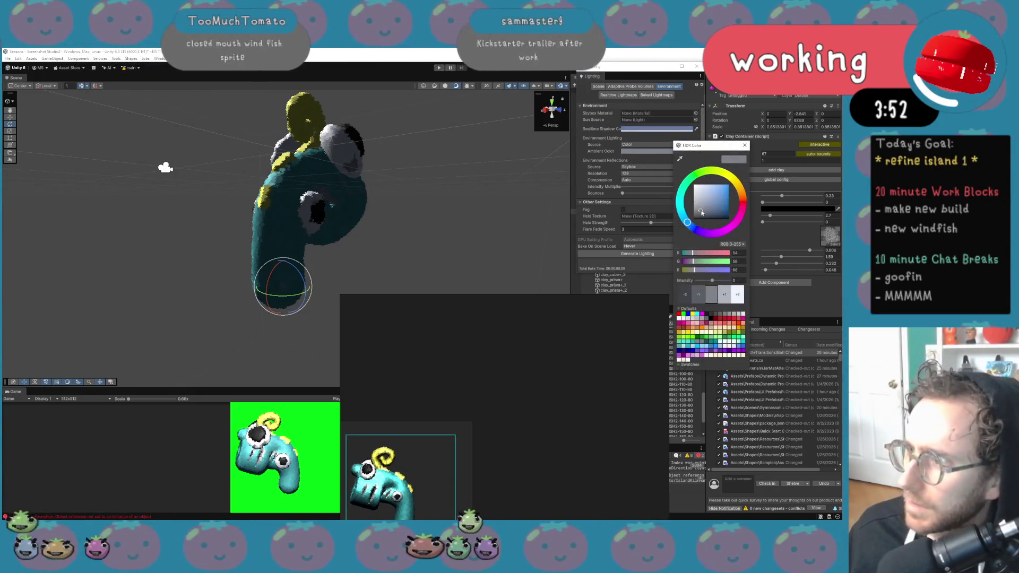
left_click_drag(702, 214, 691, 223)
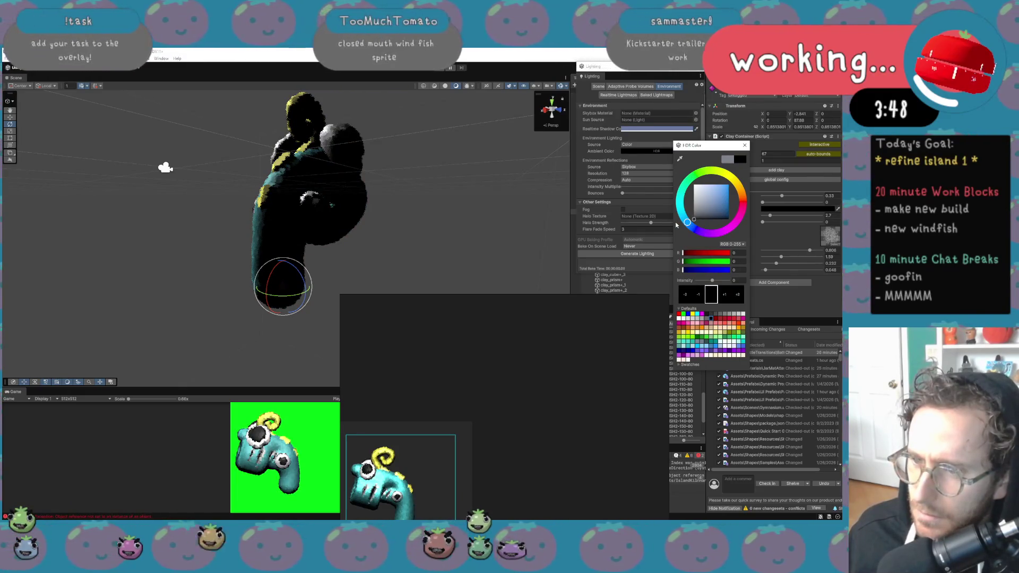
mouse_move(675, 225)
left_mouse_down()
mouse_move(671, 176)
mouse_move(671, 195)
left_mouse_up()
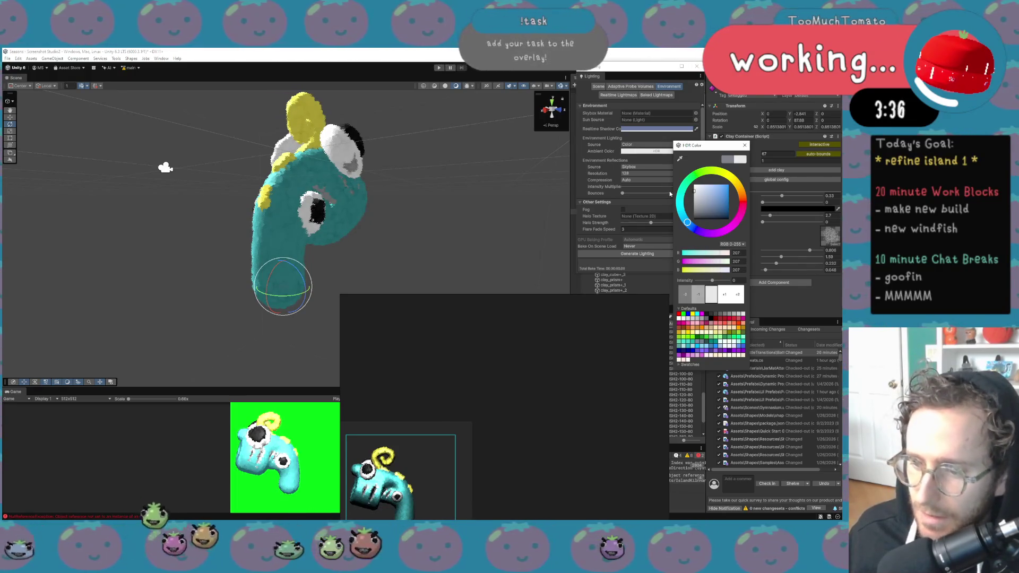
left_click_drag(670, 195, 667, 201)
left_click_drag(662, 218, 655, 227)
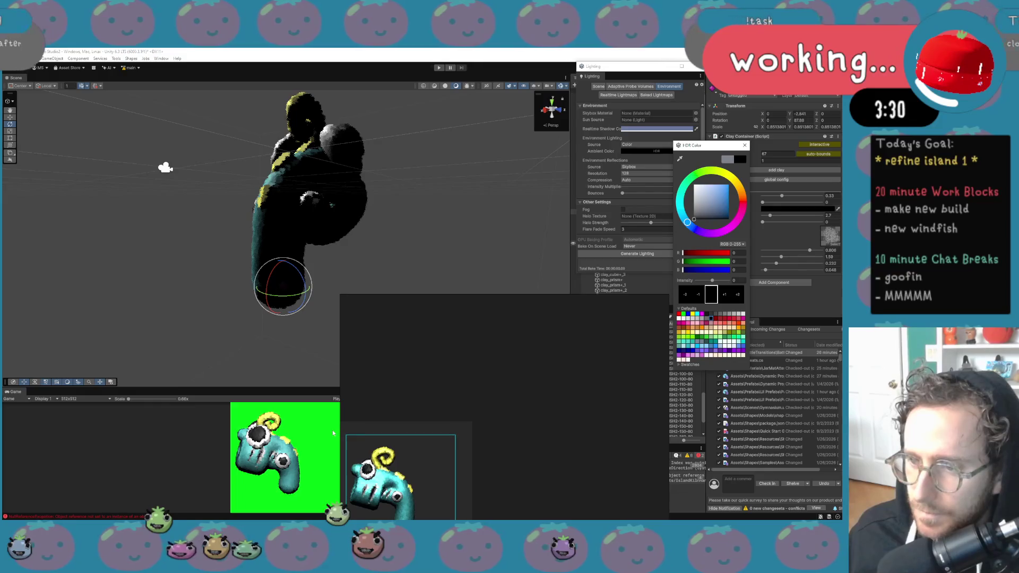
left_click_drag(412, 362, 414, 331)
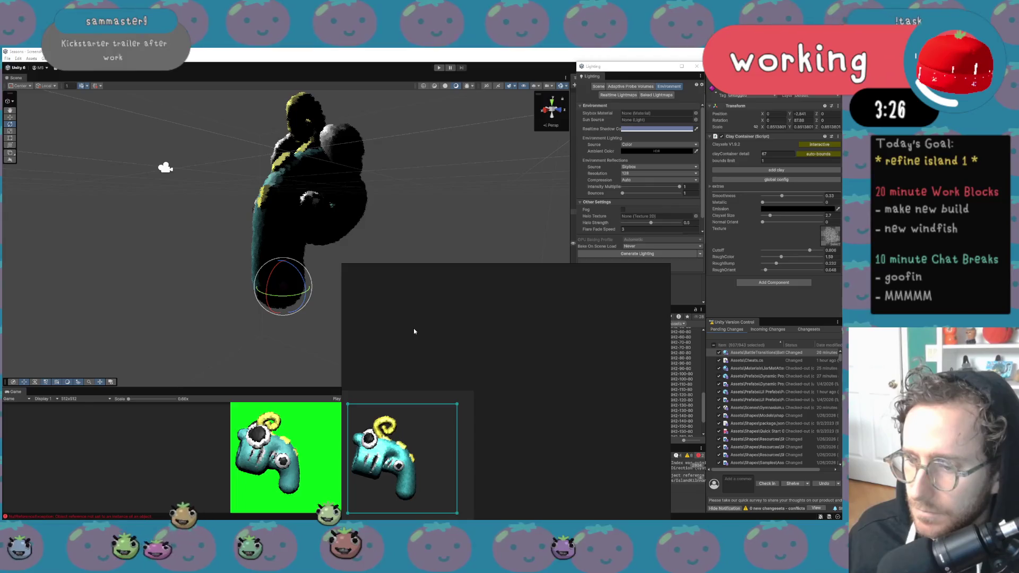
Adjust clay Smoothness, lower RoughColor, and raise the clay detail to 100
left_click_drag(414, 331, 419, 330)
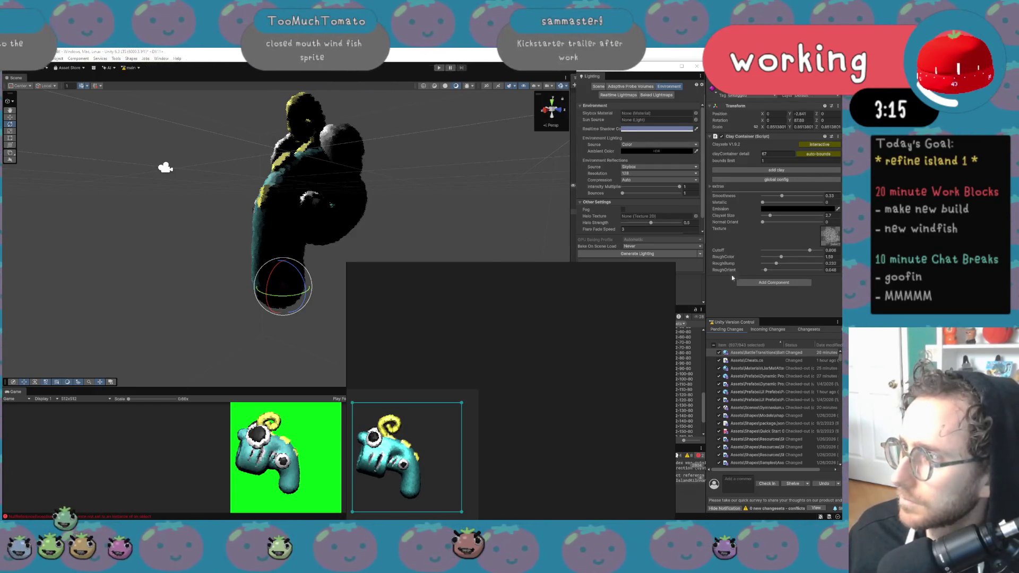
left_click_drag(785, 195, 760, 203)
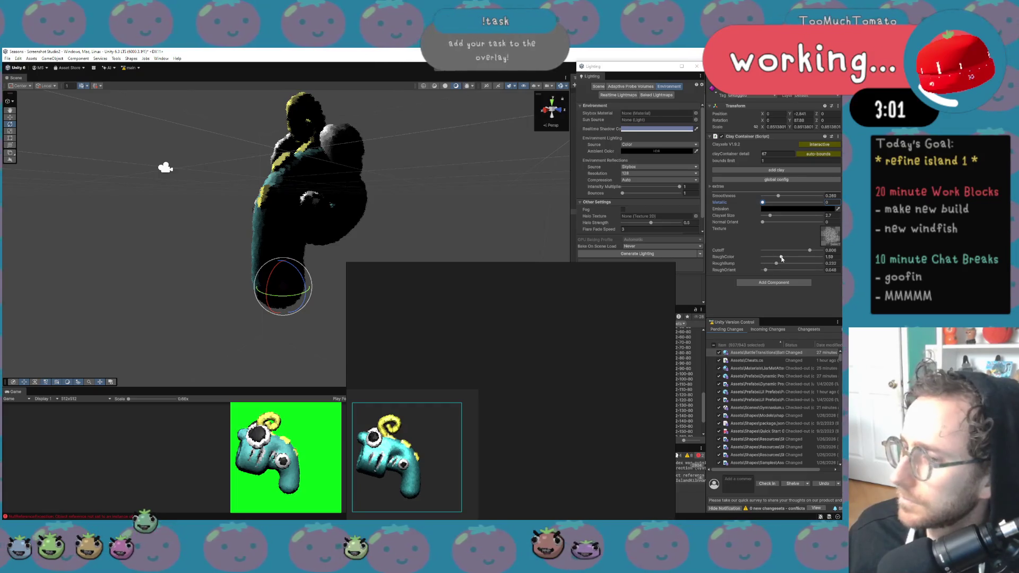
mouse_move(795, 260)
left_mouse_down()
mouse_move(759, 260)
mouse_move(793, 257)
mouse_move(782, 270)
left_mouse_up()
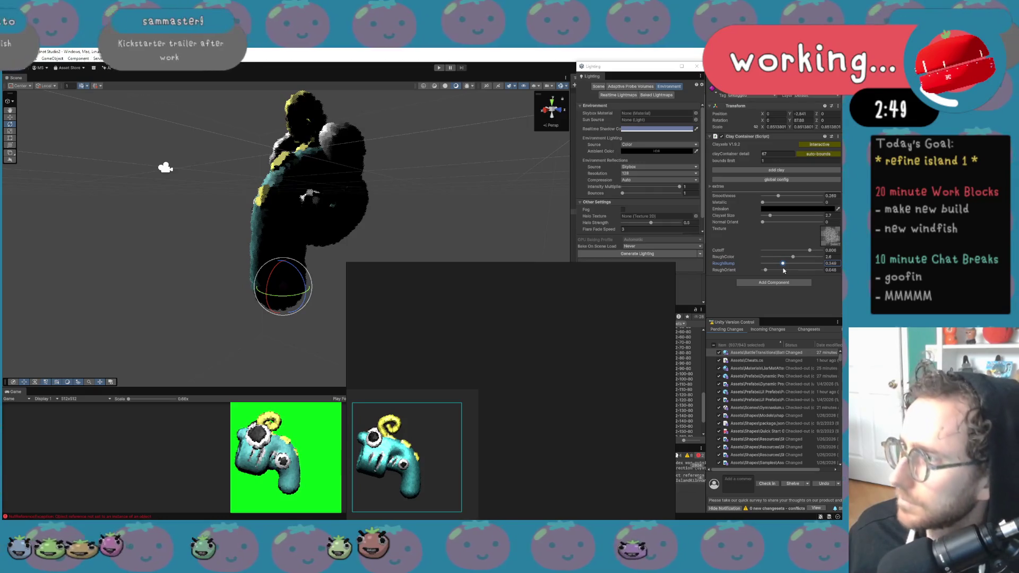
mouse_move(731, 154)
left_mouse_down()
mouse_move(809, 160)
mouse_move(762, 161)
left_mouse_up()
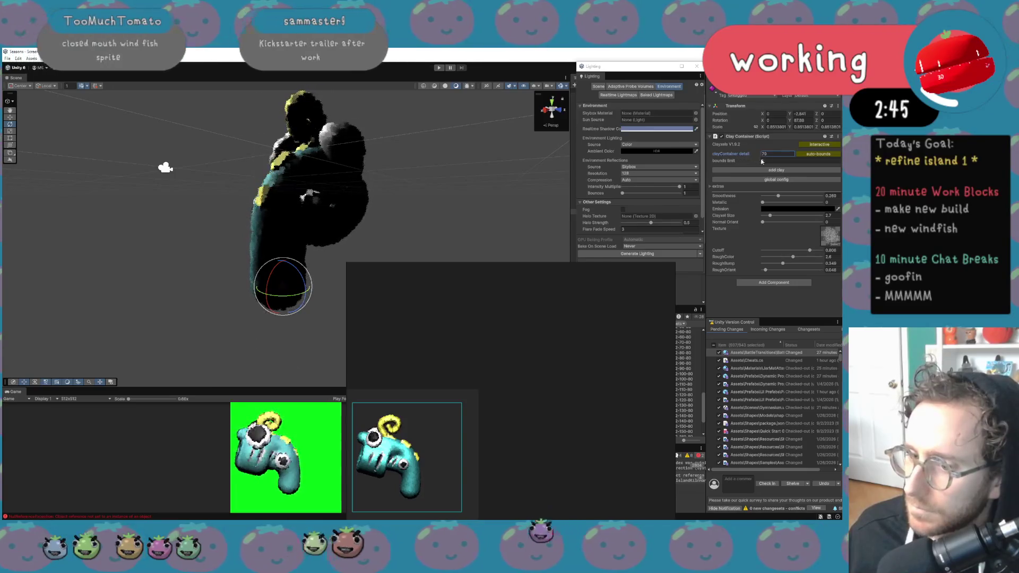
Reduce RoughOrient, max out Cutoff, set Smoothness to about 0.25, and deselect the windfish
left_click_drag(766, 272, 753, 271)
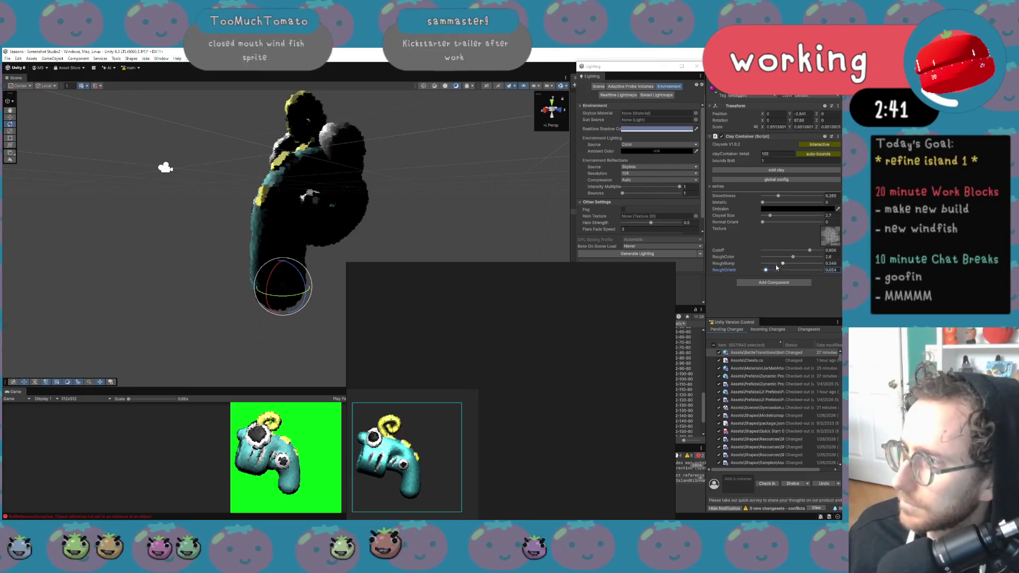
mouse_move(810, 252)
left_mouse_down()
mouse_move(788, 252)
mouse_move(817, 254)
left_mouse_up()
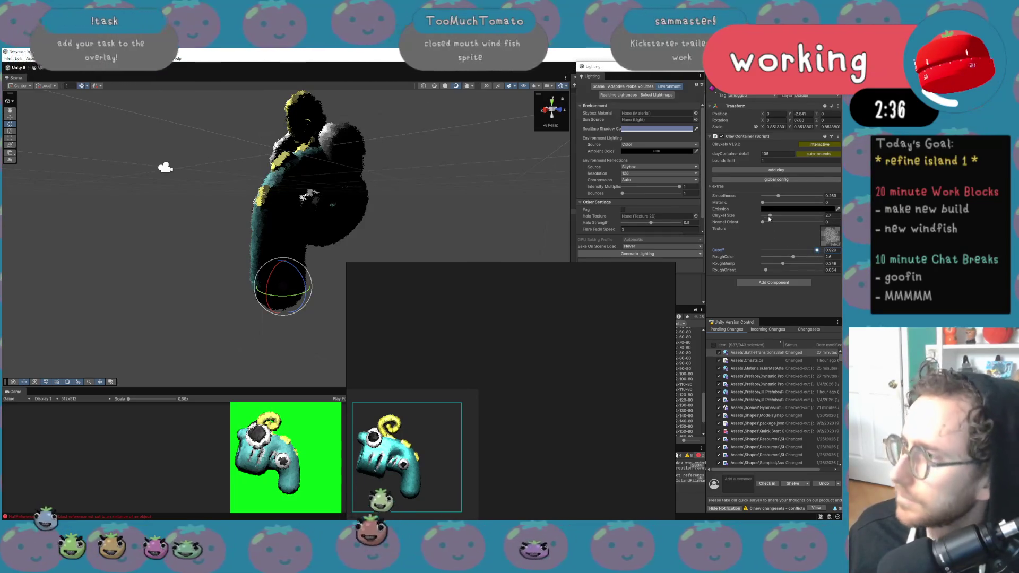
left_click(717, 187)
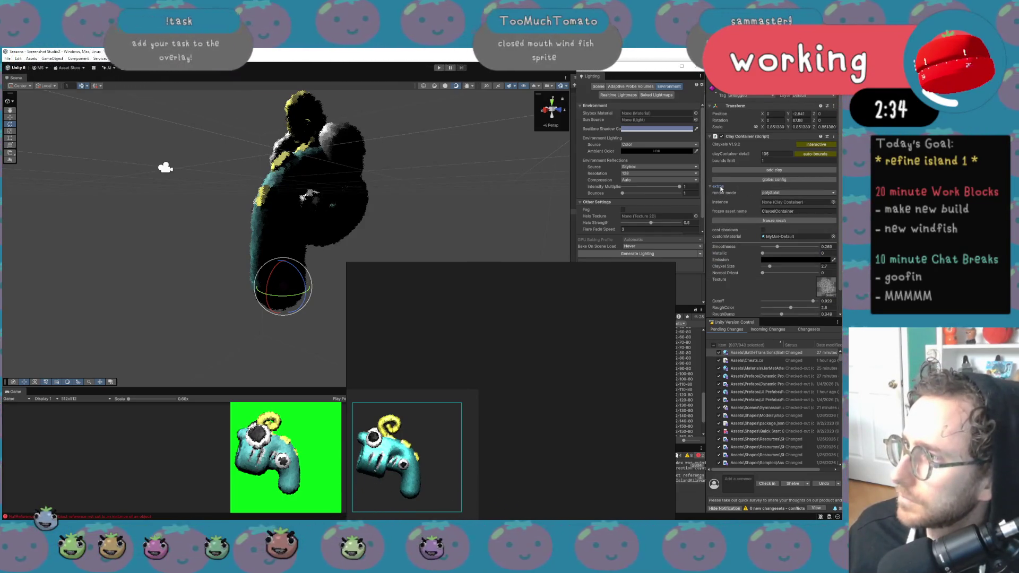
left_click(719, 187)
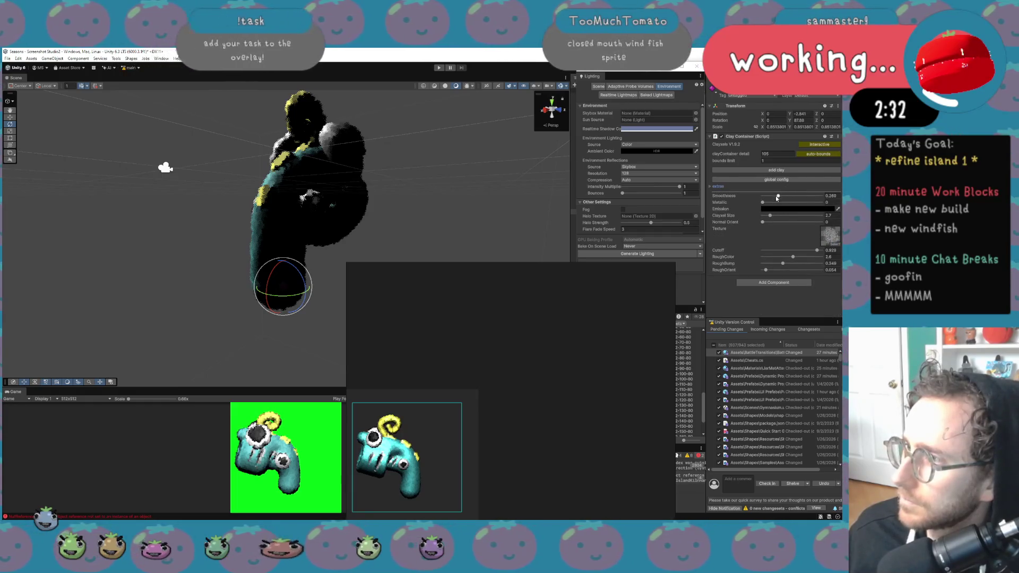
left_click_drag(784, 197, 779, 198)
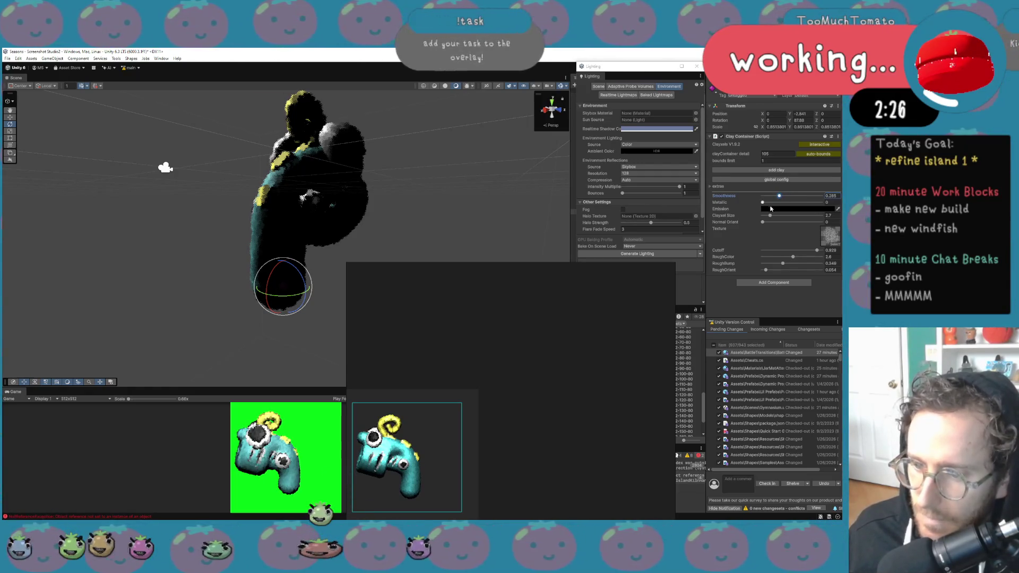
left_click(310, 339)
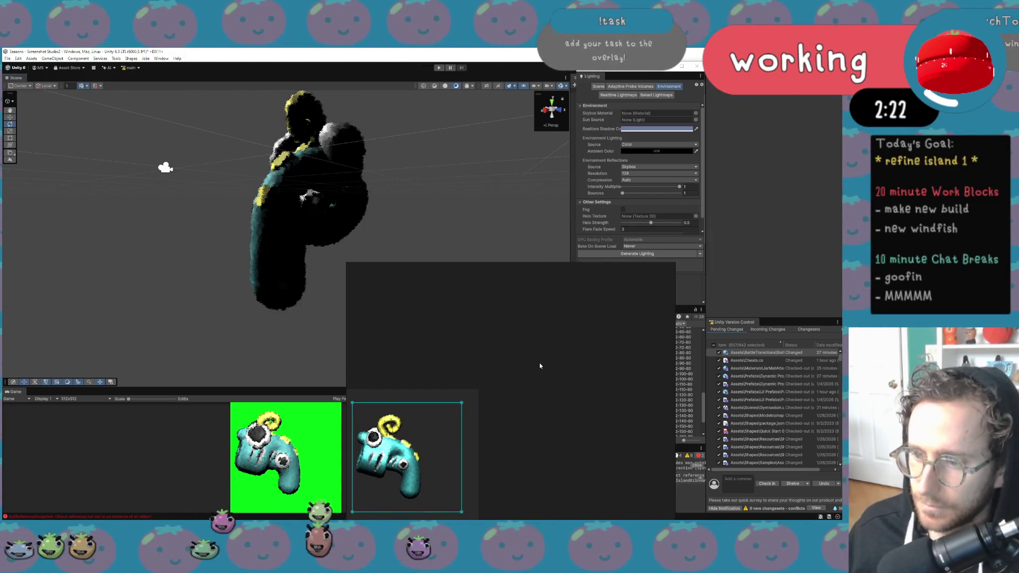
right_click(635, 283)
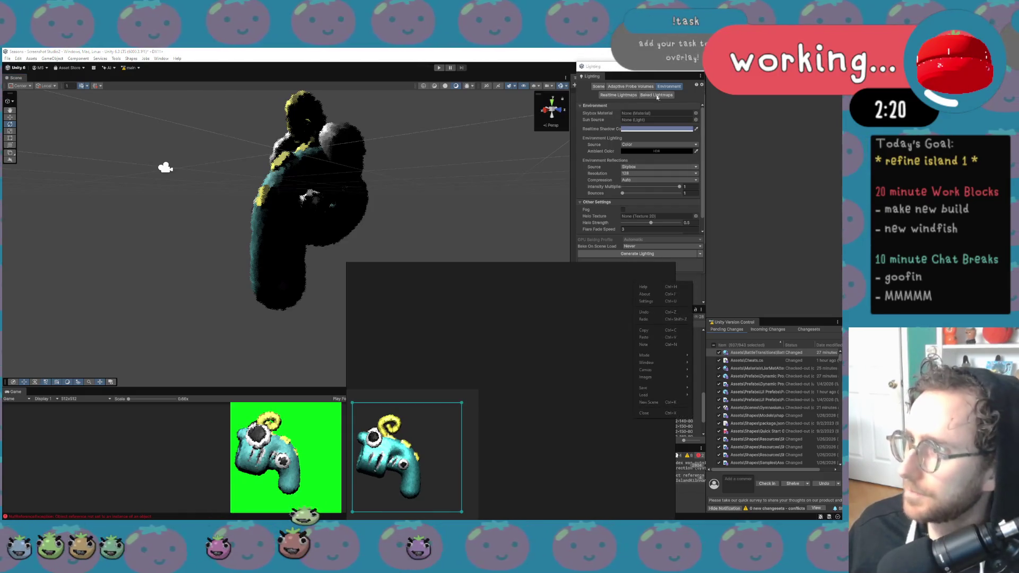
Close the Lighting settings and the floating preview window without saving changes
left_click(663, 223)
left_click(700, 70)
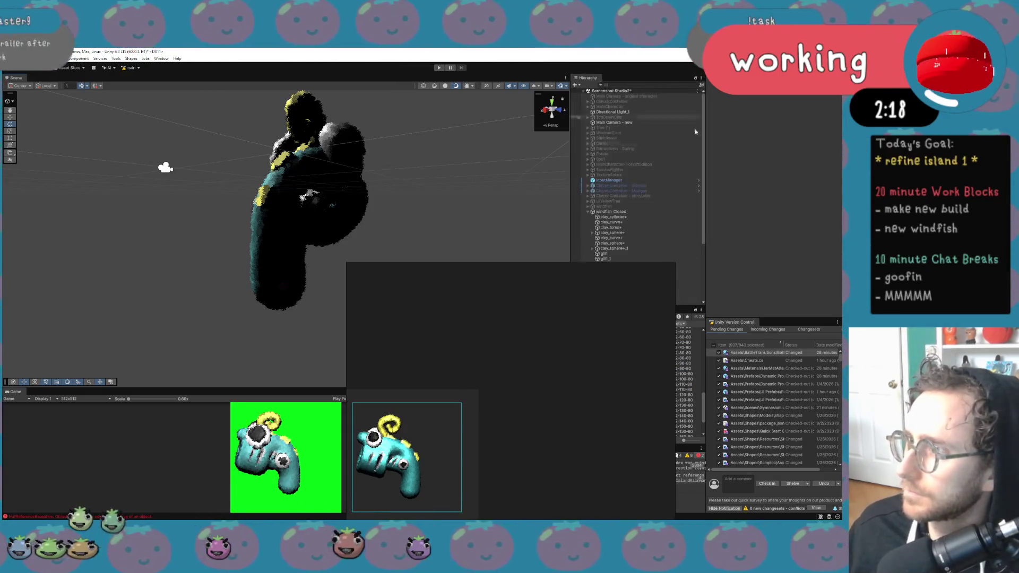
right_click(602, 298)
left_click(647, 426)
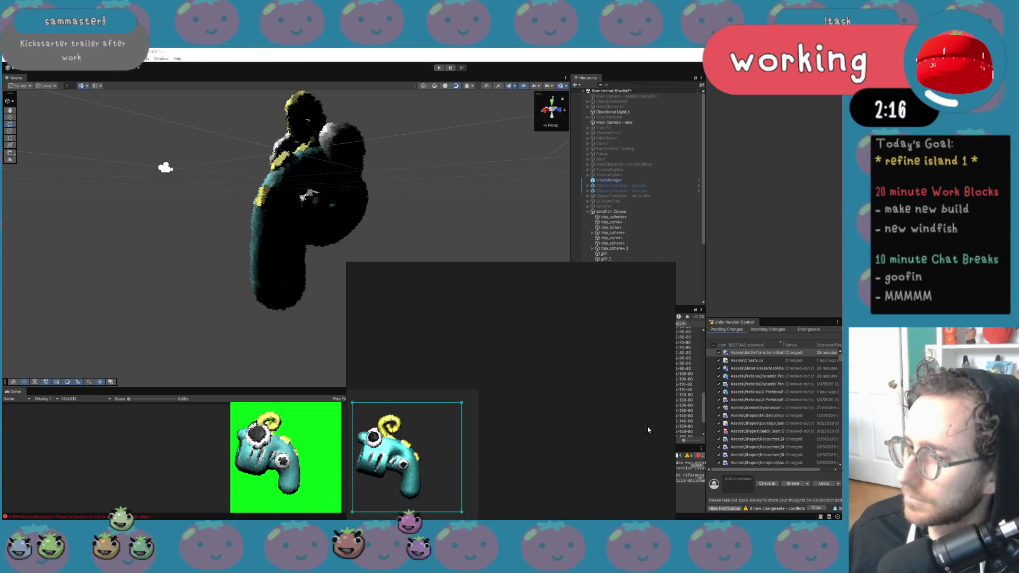
left_click(505, 443)
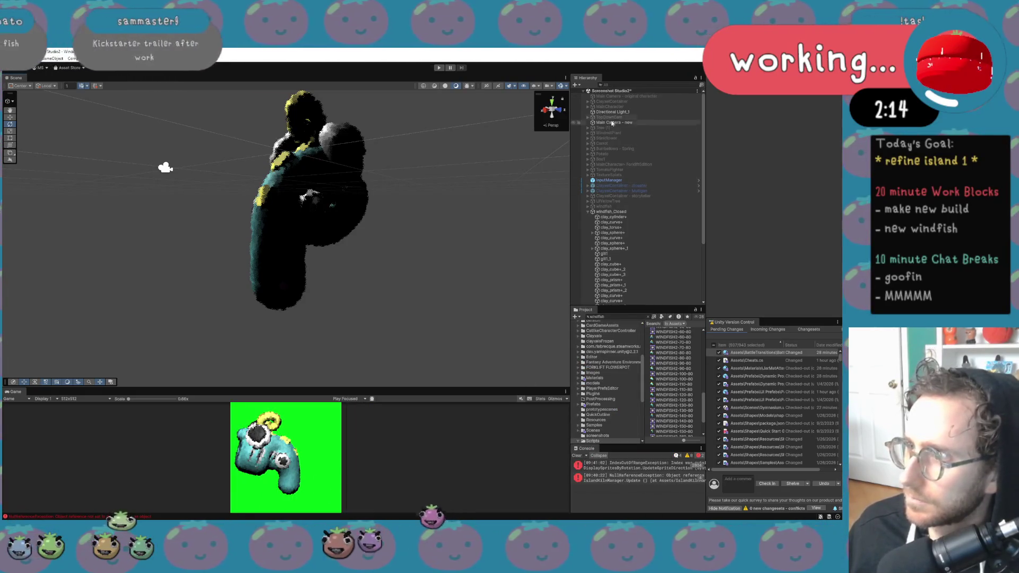
On Main Camera - new, set windfish_Closed as Object To Rotate and Clay Container, and uncheck Capture Alternating
left_click(611, 122)
scroll(738, 256, "down", 5)
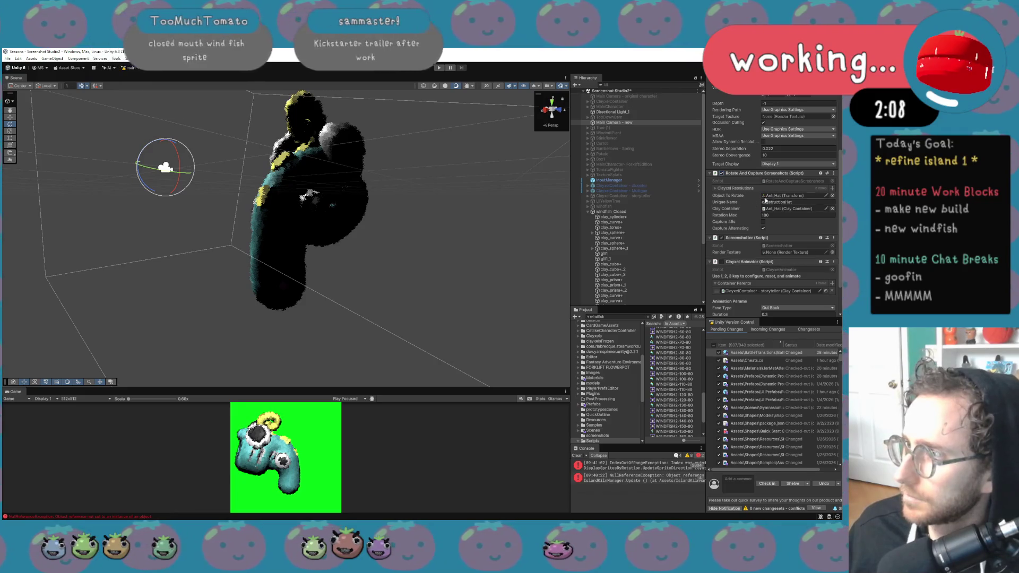
left_click(786, 197)
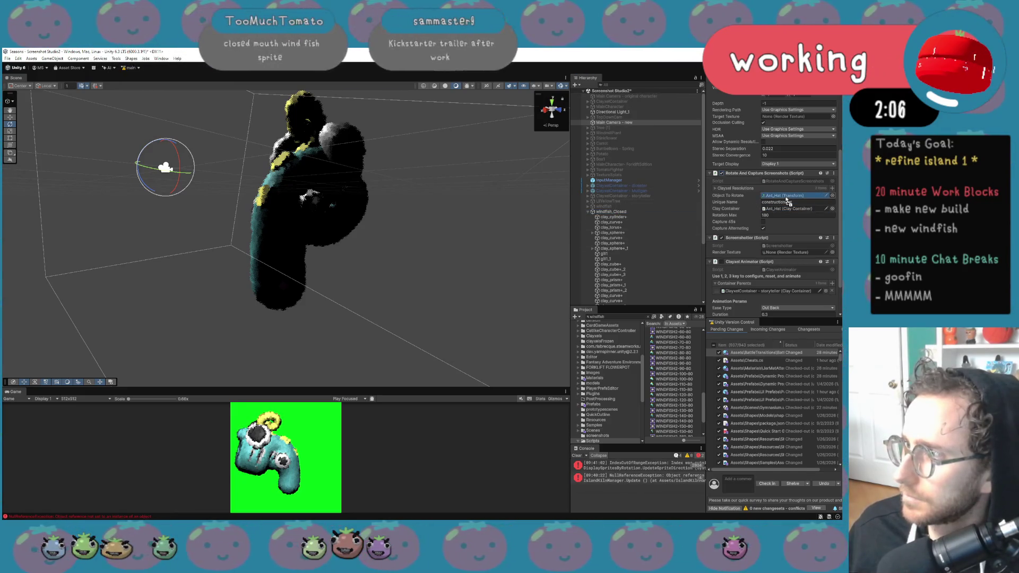
left_click_drag(786, 199, 787, 197)
left_click_drag(610, 212, 776, 209)
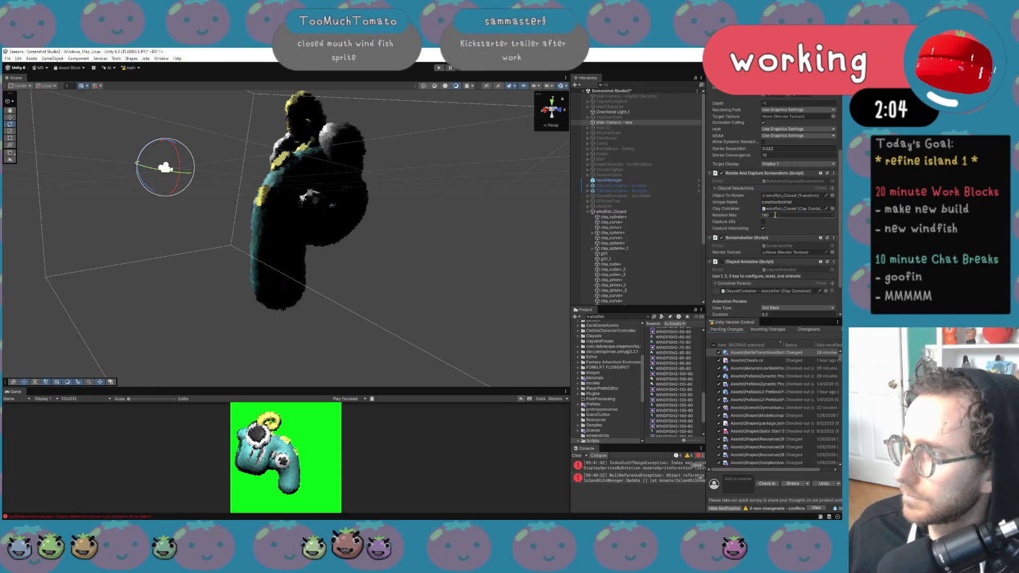
left_click(764, 228)
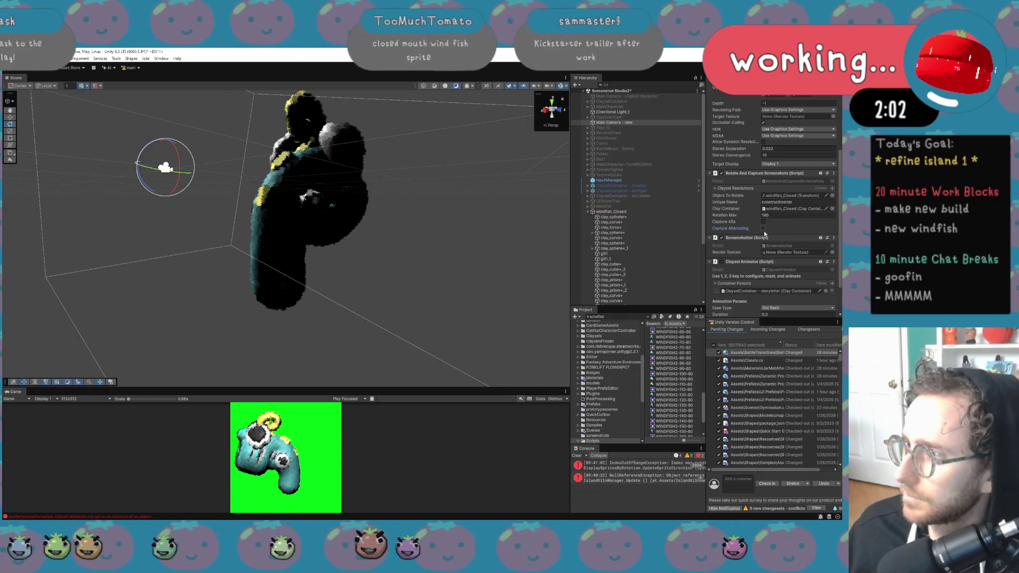
Collapse windfish_Closed's clay children in the hierarchy and select the windfish_Closed model
scroll(764, 233, "down", 2)
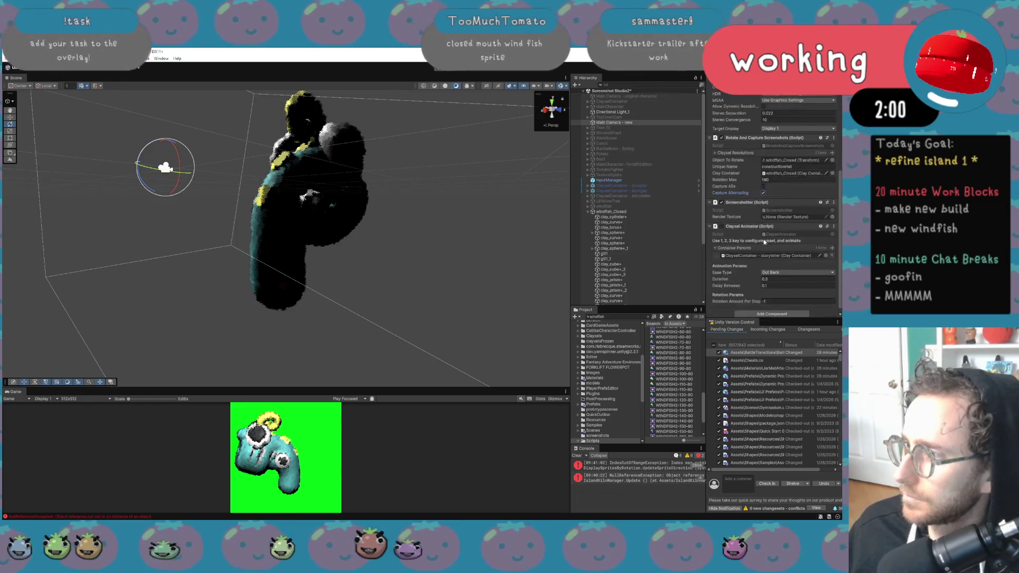
scroll(764, 212, "up", 8)
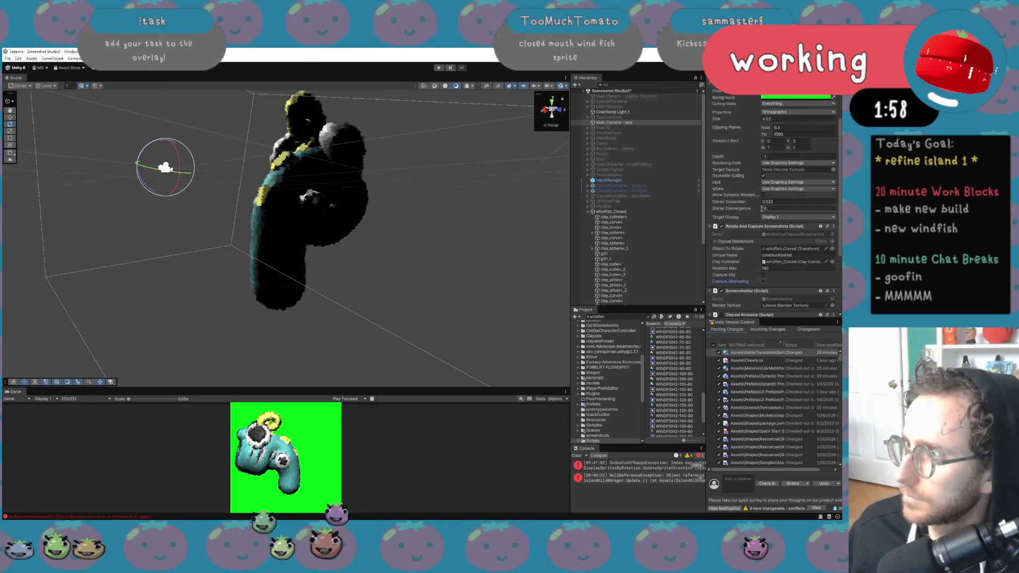
left_click(593, 212)
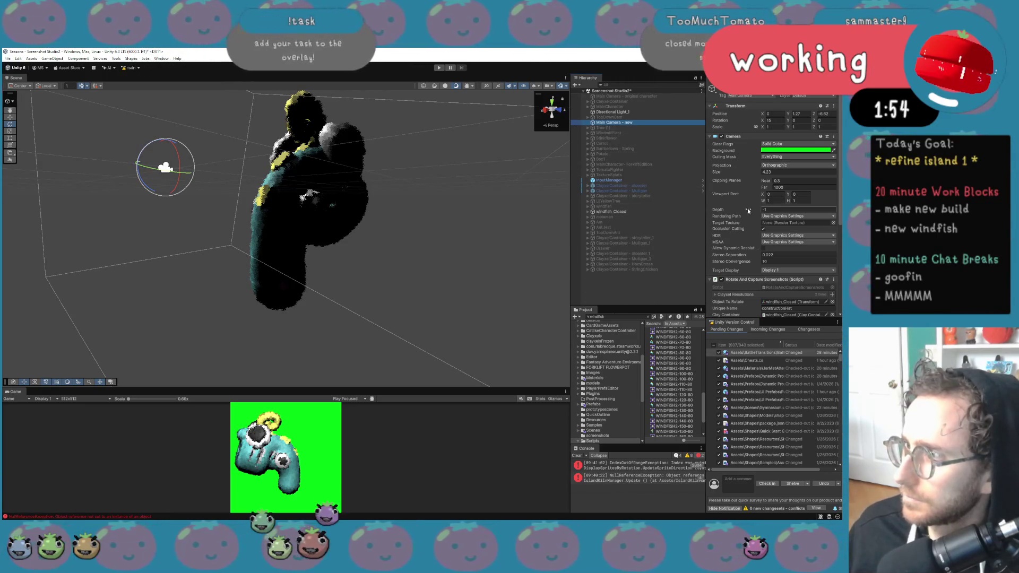
scroll(770, 255, "down", 9)
scroll(769, 256, "down", 1)
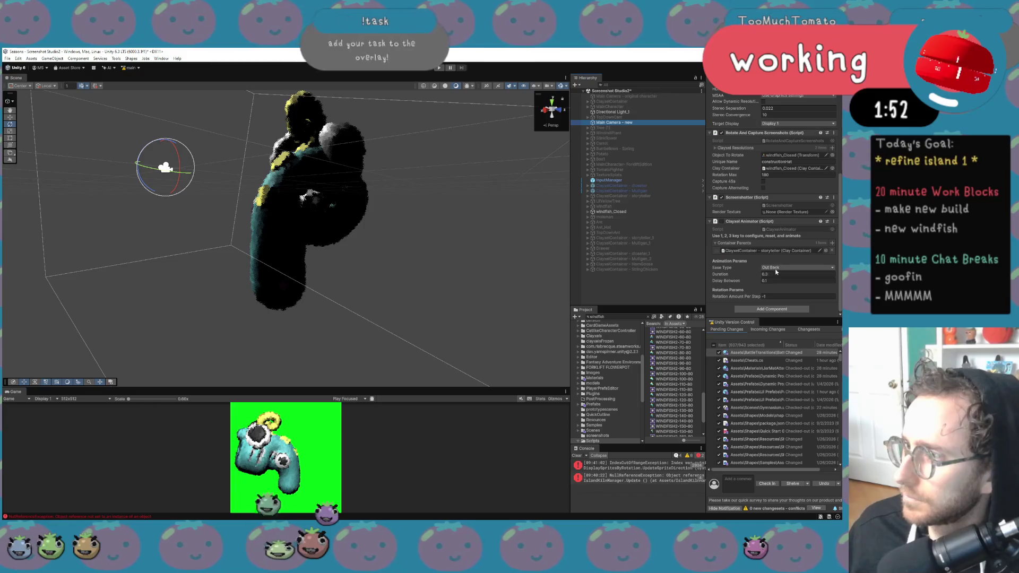
scroll(782, 244, "up", 9)
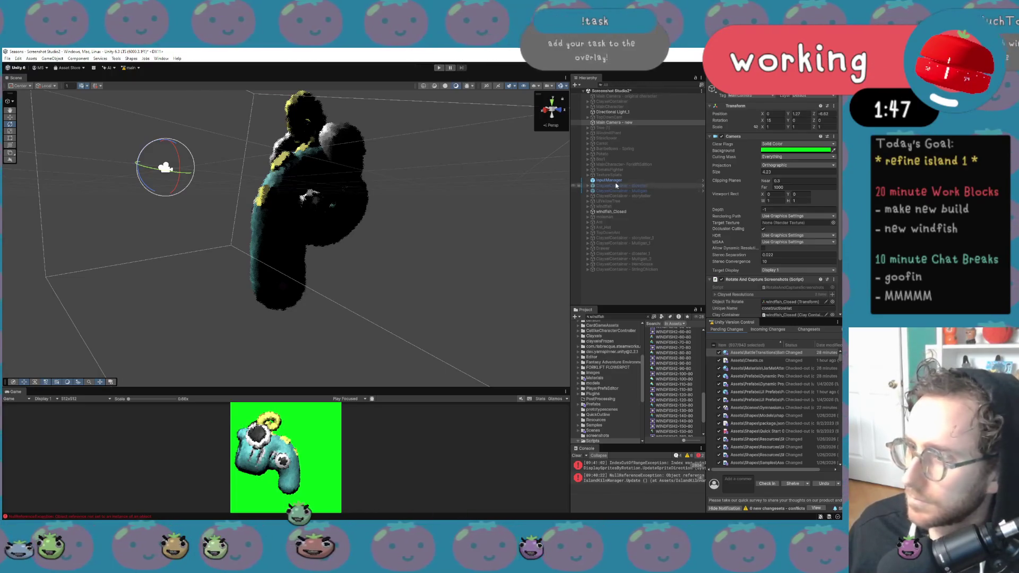
left_click(611, 212)
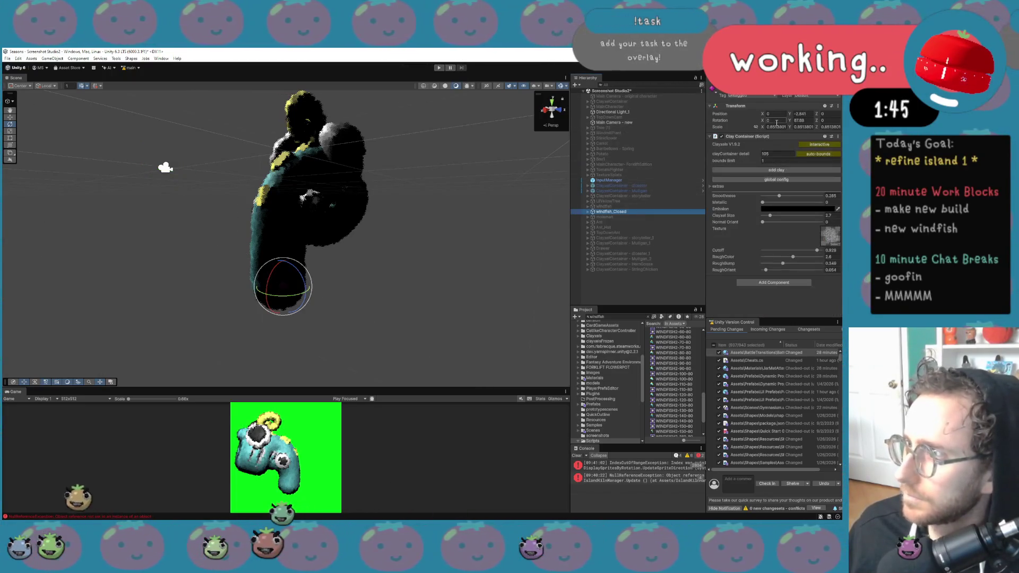
Set the windfish's Rotation Y to 0 and enter Play mode
left_click(804, 120)
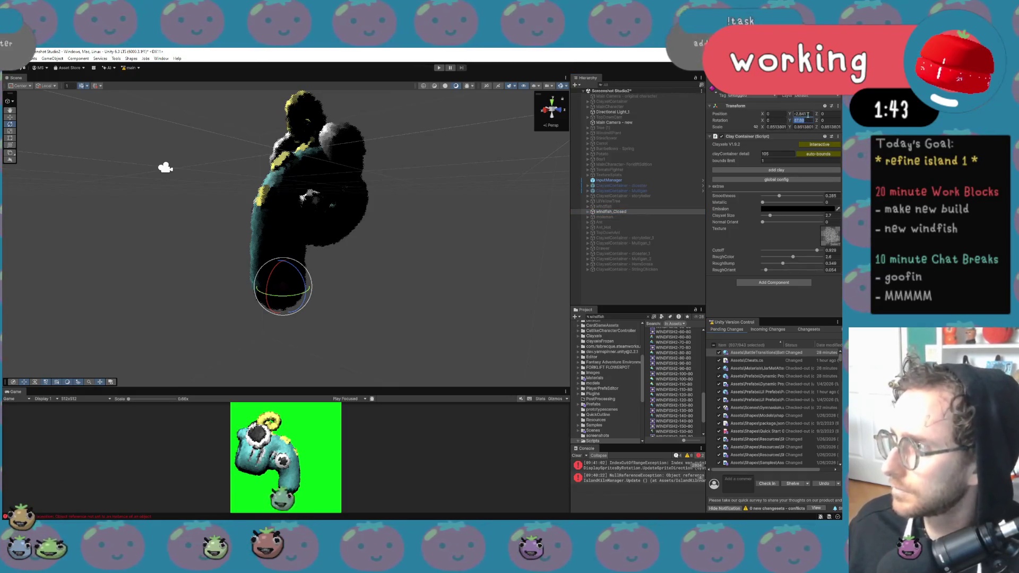
type("0")
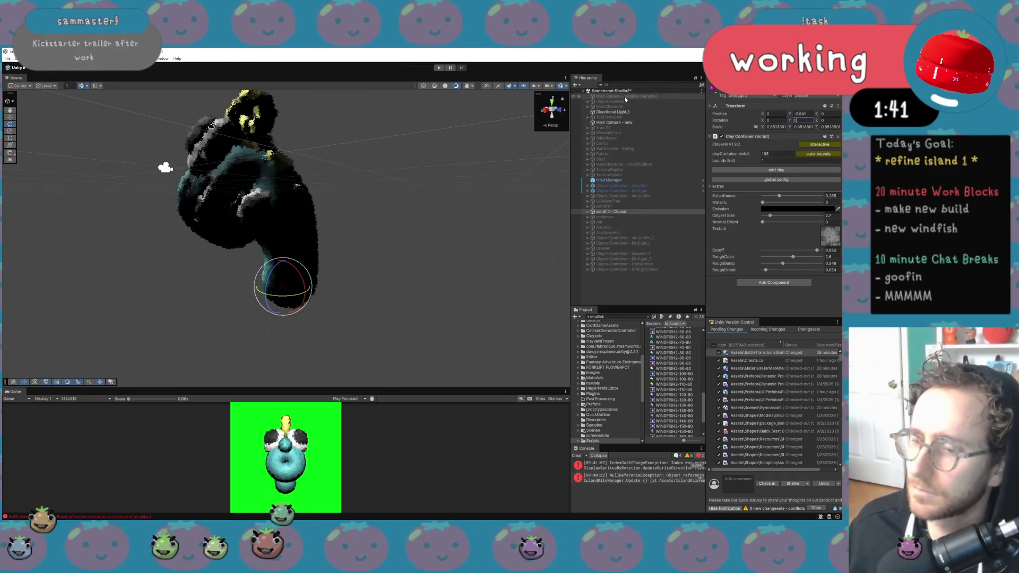
left_click(438, 67)
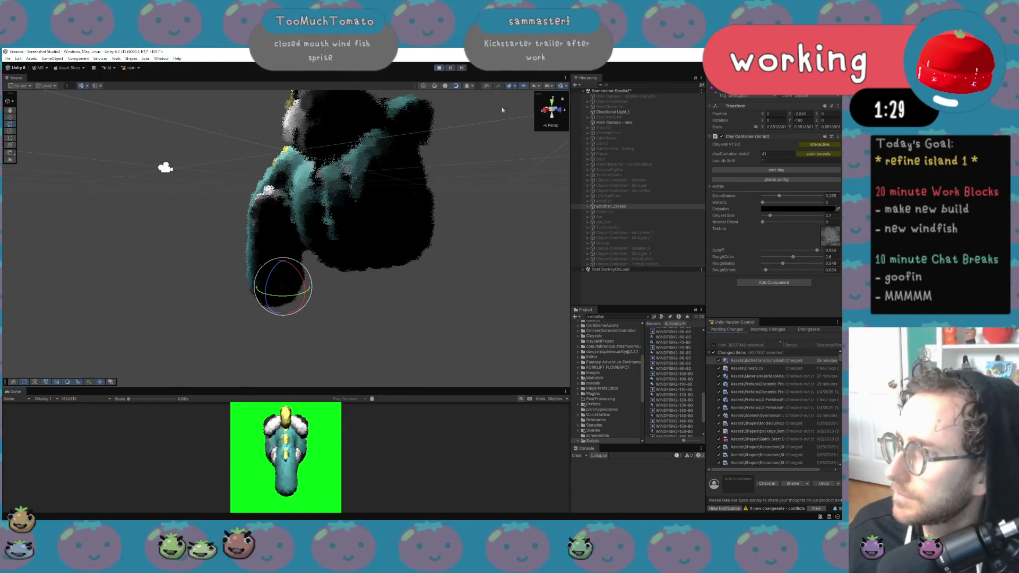
Remove the 41 entry from Main Camera - new's Clayxel Resolutions, then exit Play mode
left_click(630, 113)
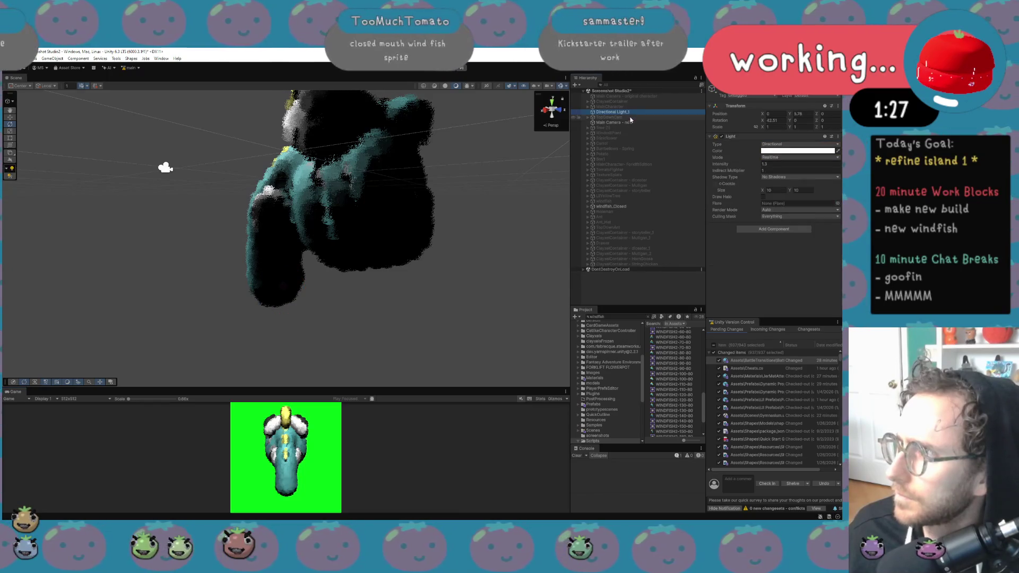
left_click(629, 122)
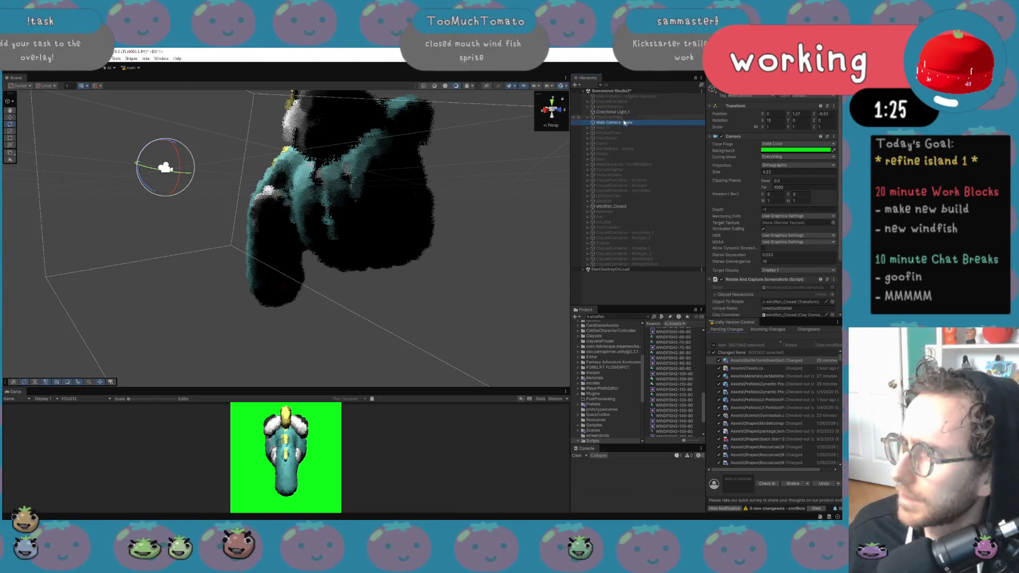
scroll(780, 266, "down", 3)
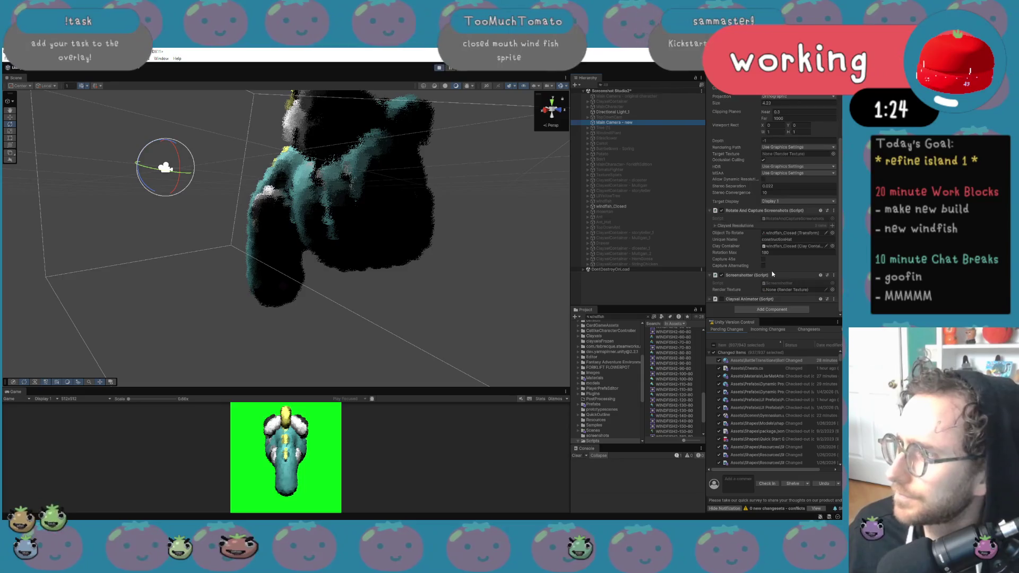
left_click(739, 225)
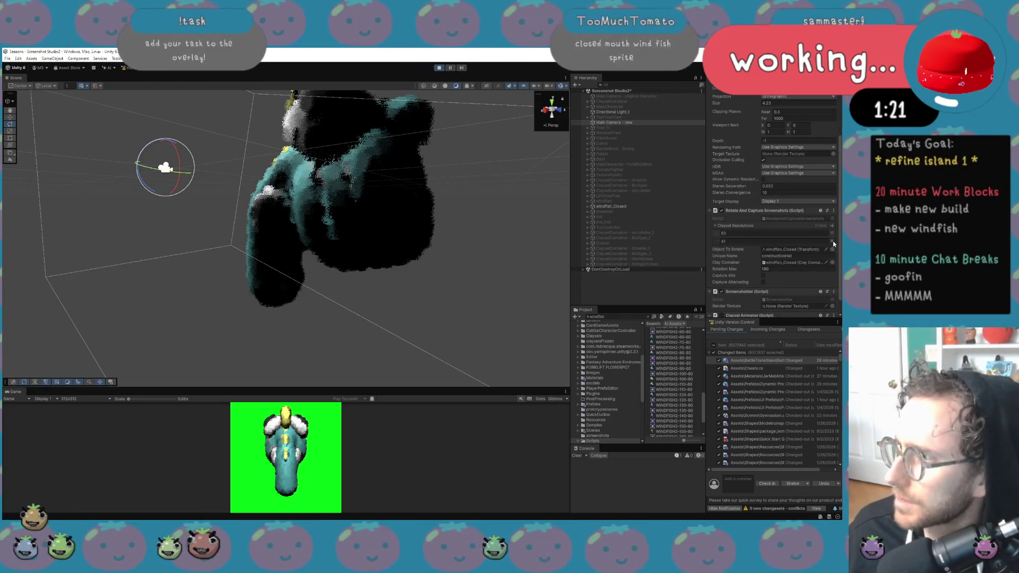
left_click(832, 242)
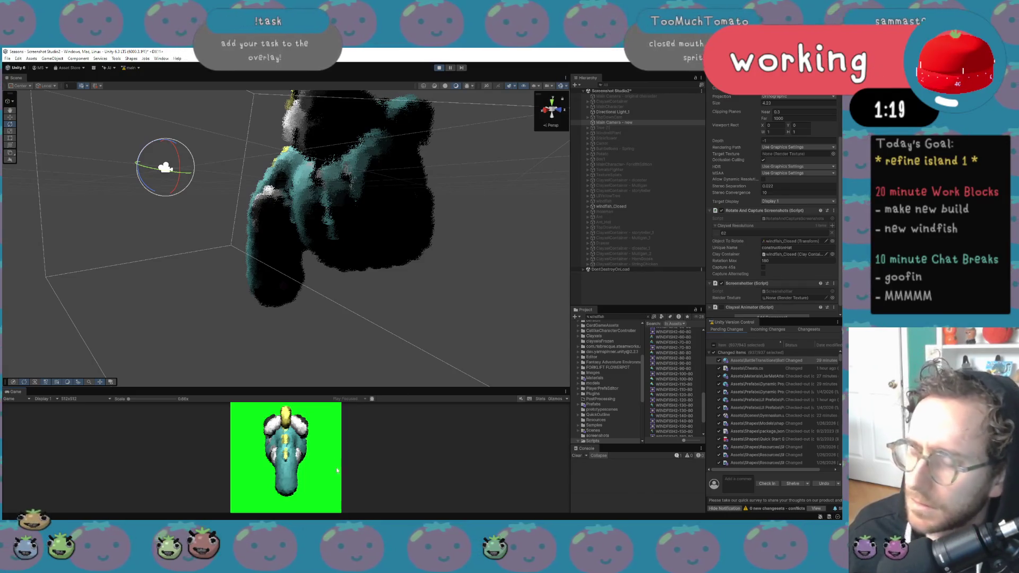
left_click(438, 67)
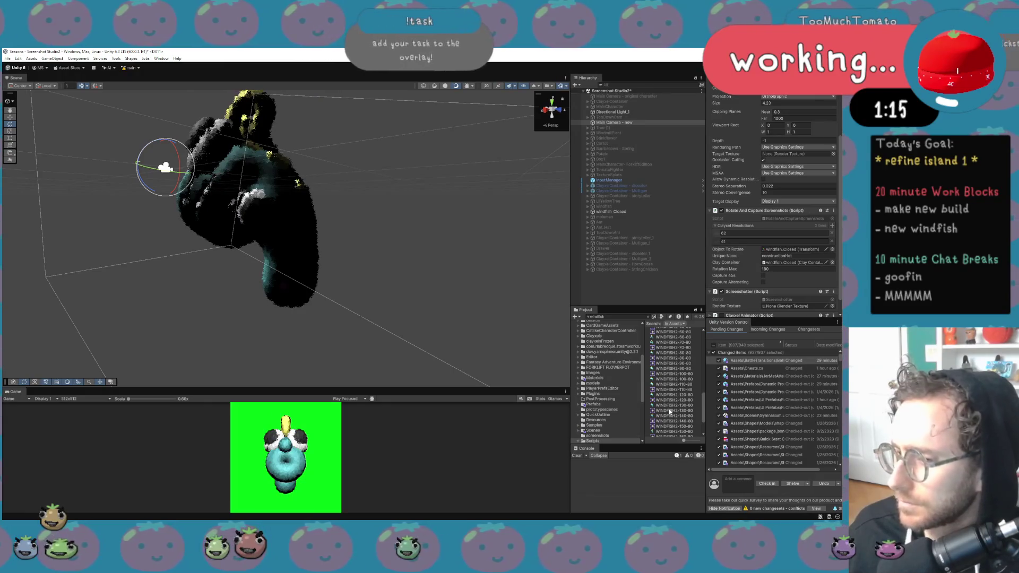
Preview the captured windfish-10-49 frame from the Project search, then close the viewer
left_click(669, 383)
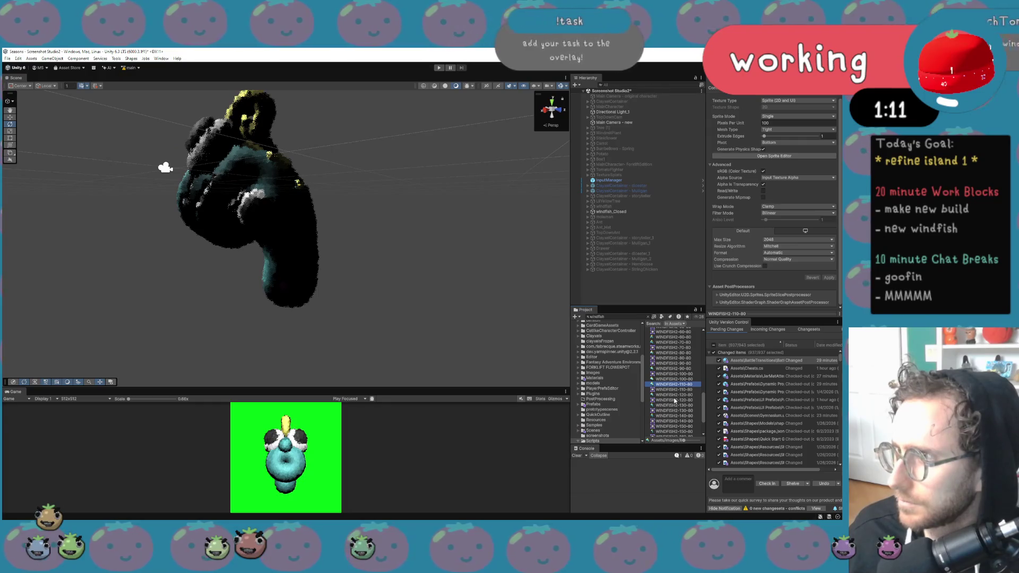
scroll(674, 401, "up", 5)
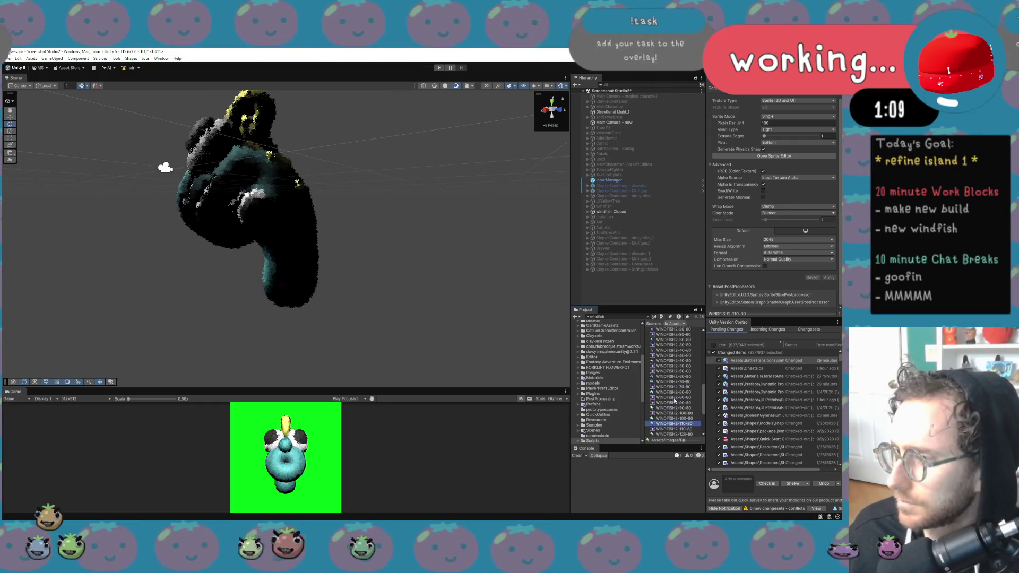
scroll(676, 400, "up", 3)
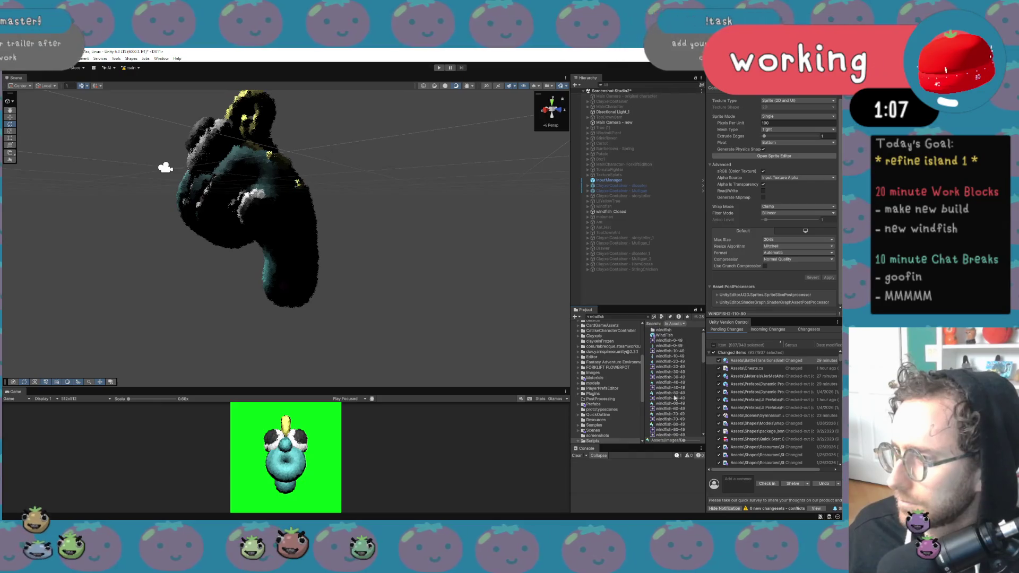
left_click(670, 357)
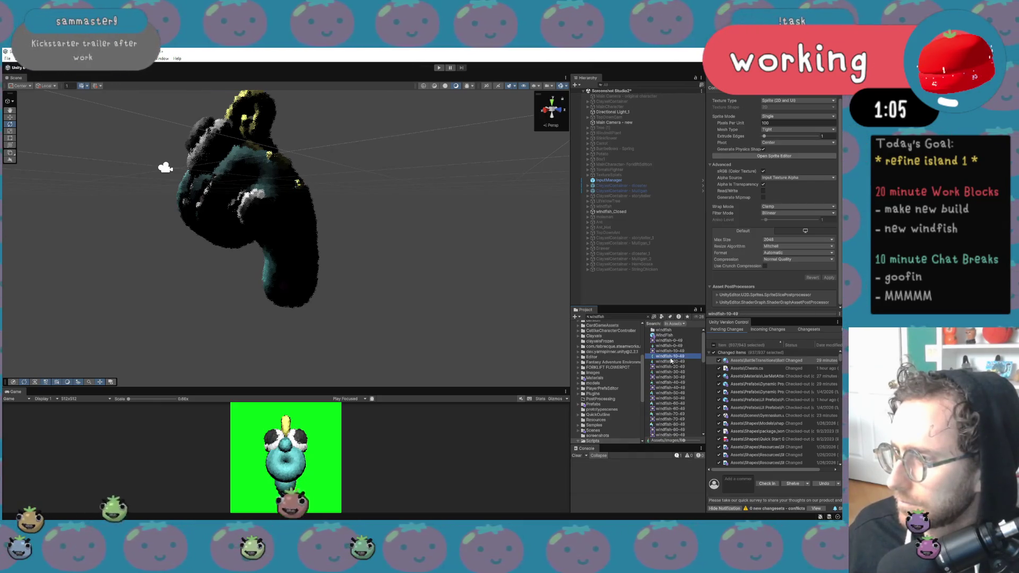
double_click(670, 359)
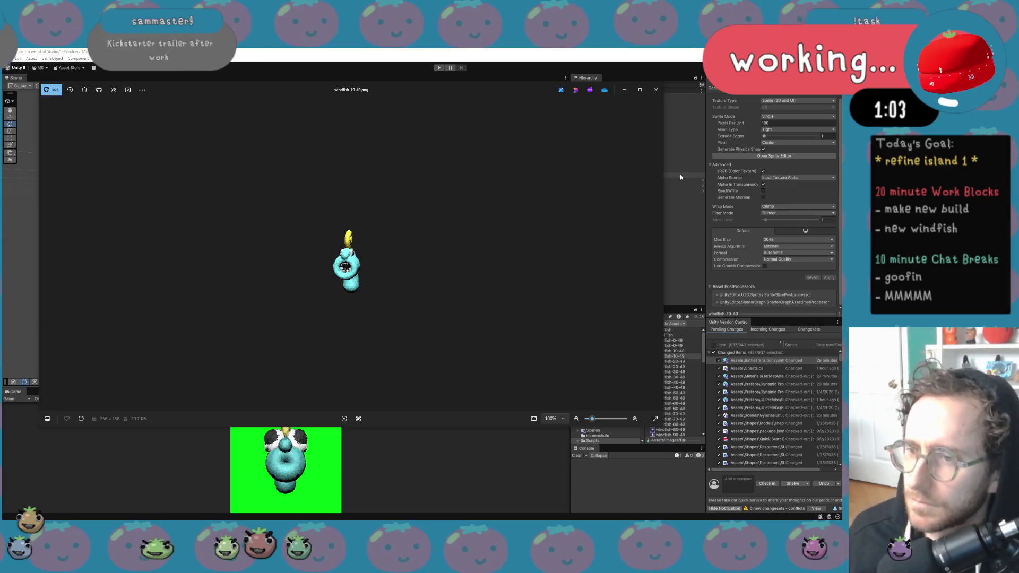
left_click(656, 90)
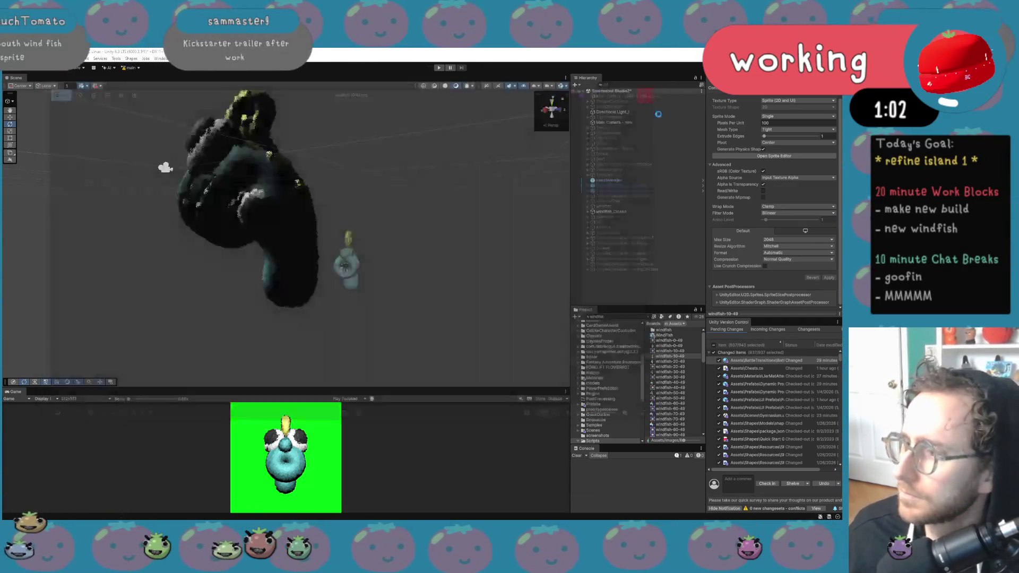
Clear the Project search and show the screenshots folder's contents
left_click(606, 367)
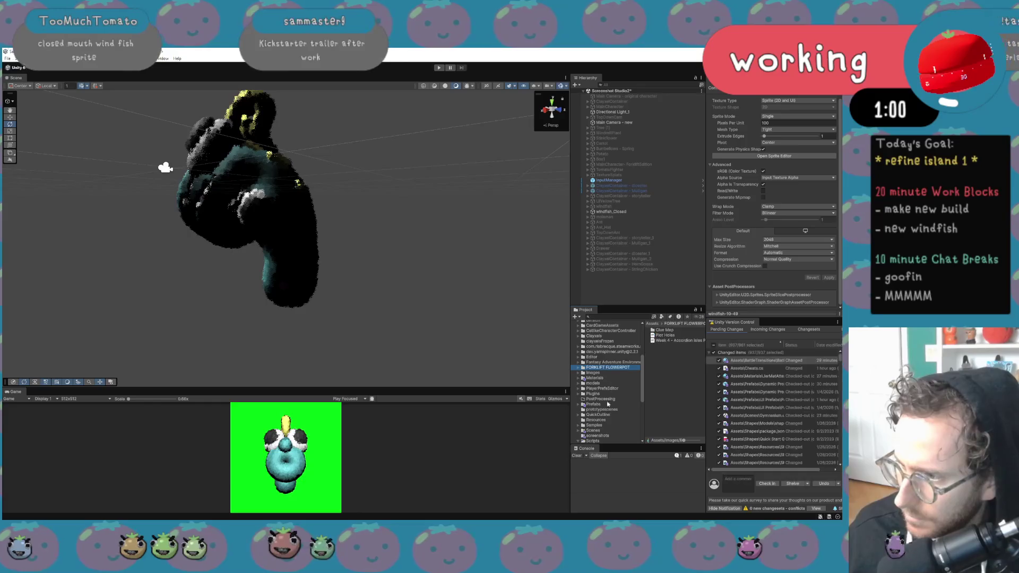
left_click(608, 437)
scroll(687, 410, "down", 5)
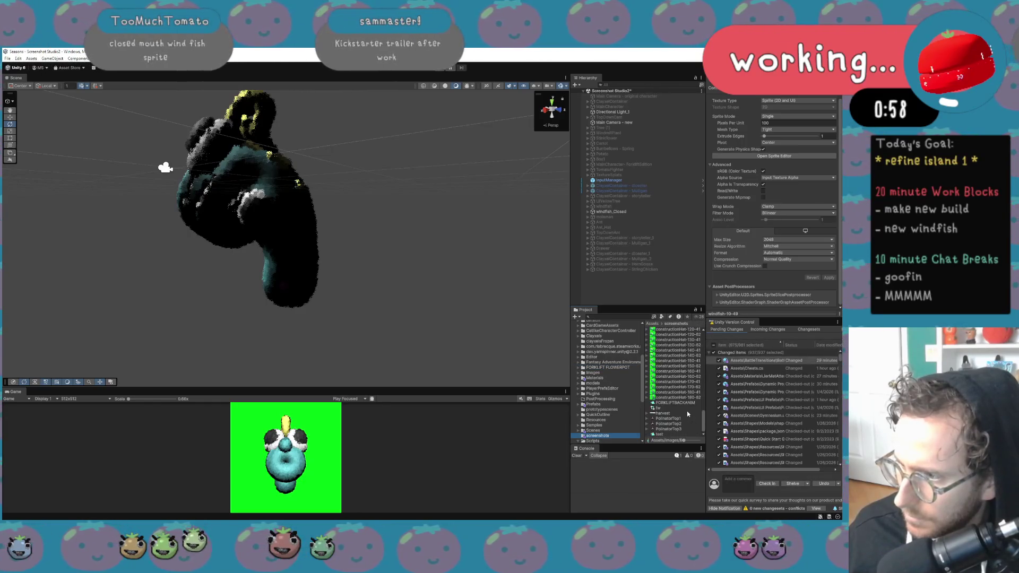
scroll(689, 405, "up", 6)
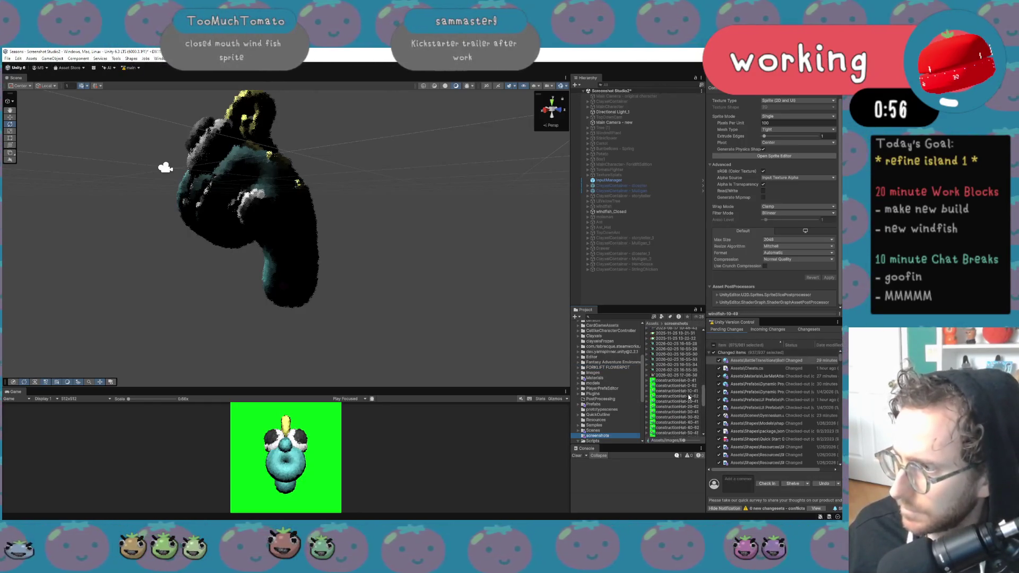
Select constructionHat-0-41 through constructionHat-180-62 in the screenshots folder and delete them
left_click_drag(569, 374, 394, 375)
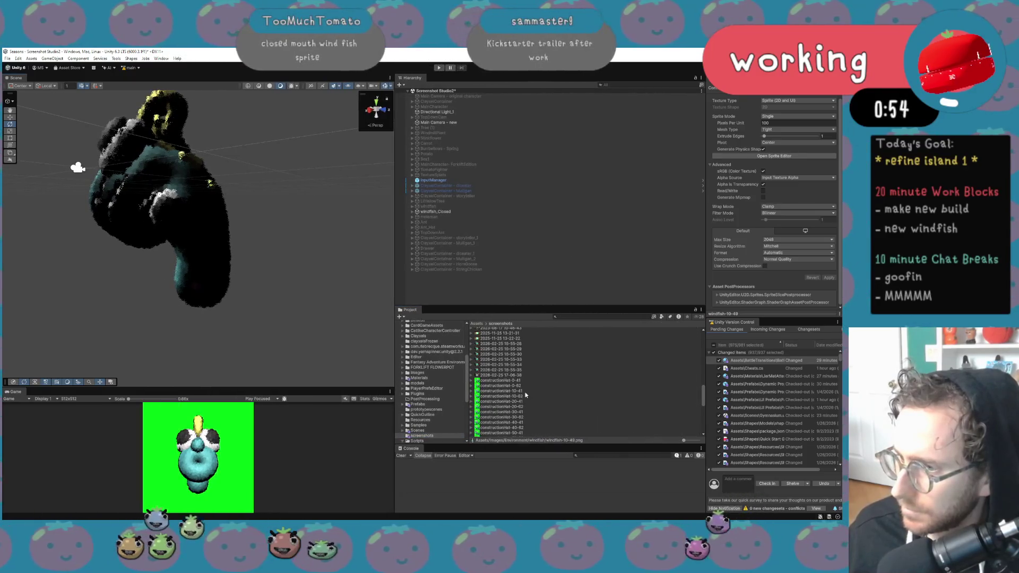
left_click(526, 391)
key("Up")
key("Up")
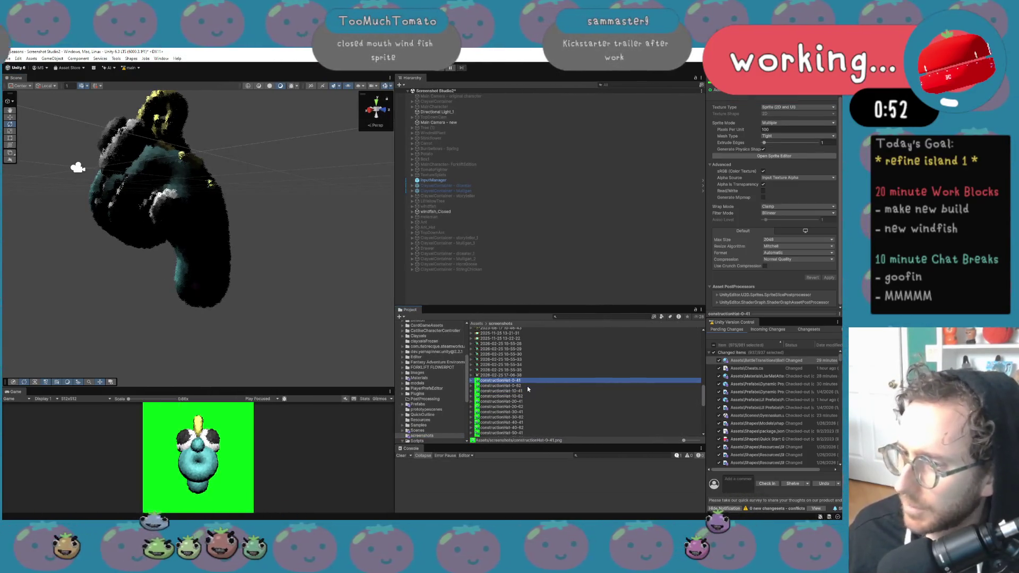
key("Down")
key("Down")
key("Down")
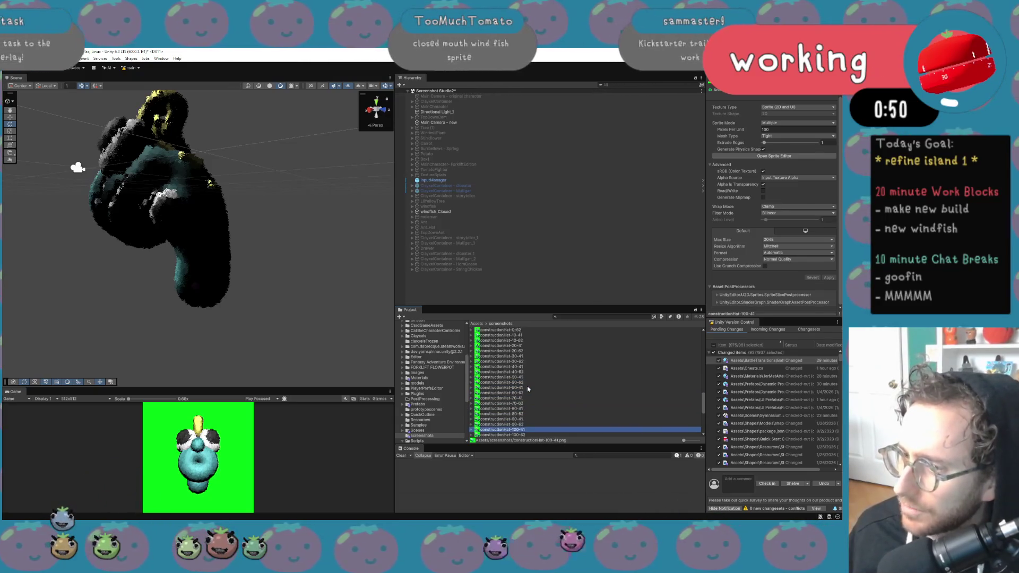
key("Down")
key("Down")
key("Down")
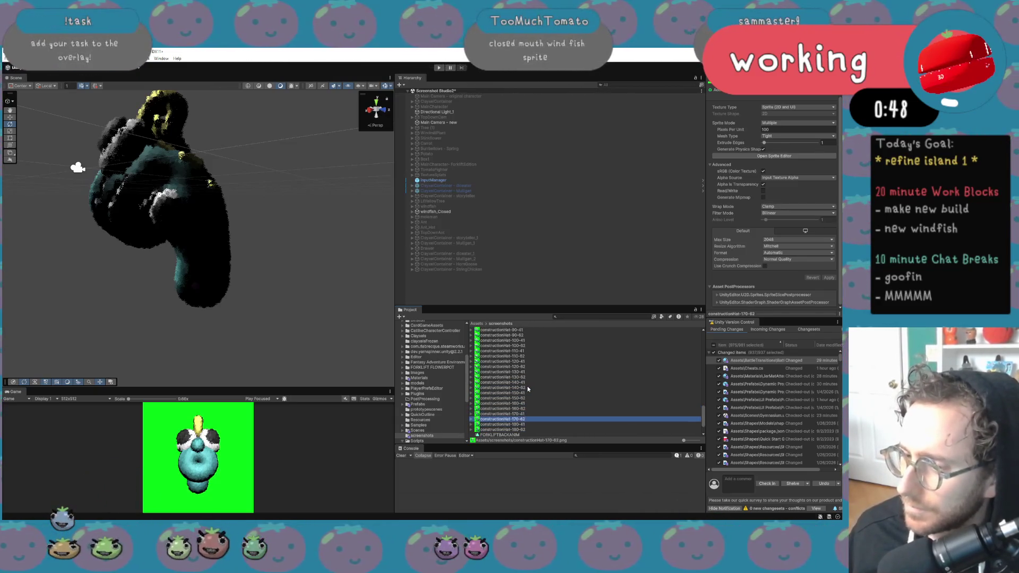
key("Down")
key("Down")
scroll(512, 349, "up", 10)
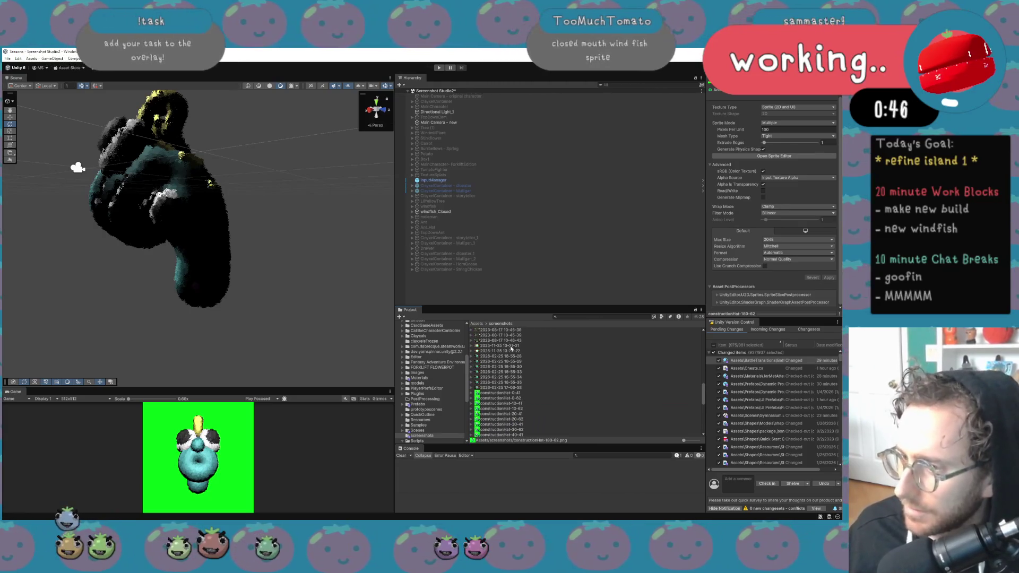
left_click(493, 394, "shift")
key("Delete")
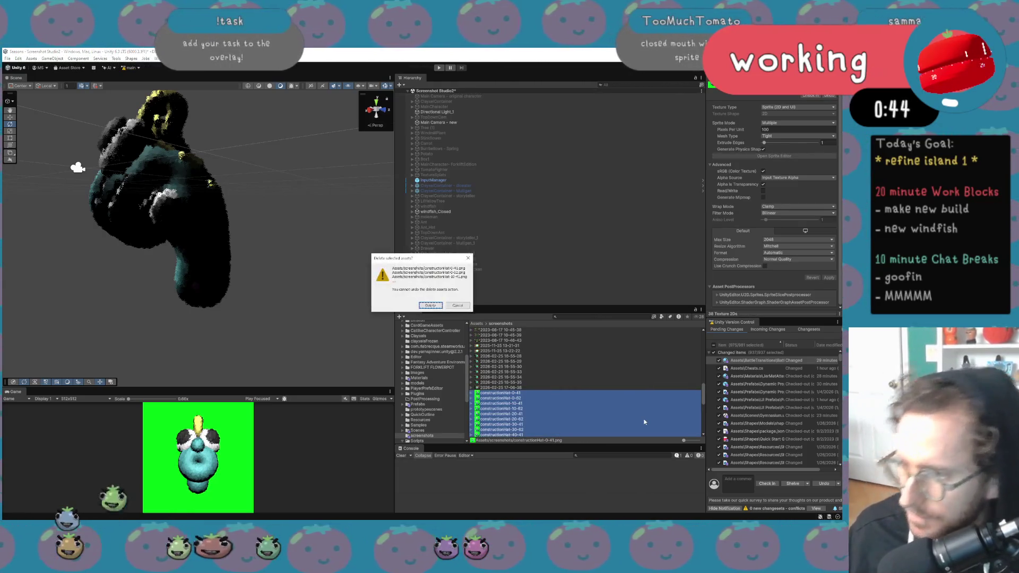
left_click(431, 305)
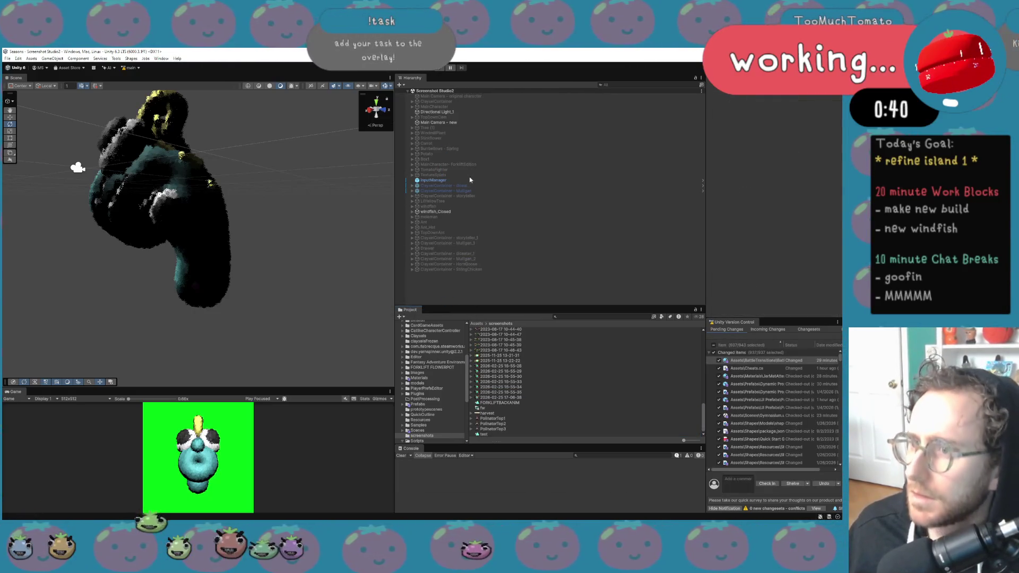
On Main Camera - new, keep only the 62 resolution, name the output windfishfull, and capture
left_click(469, 159)
left_click(461, 163)
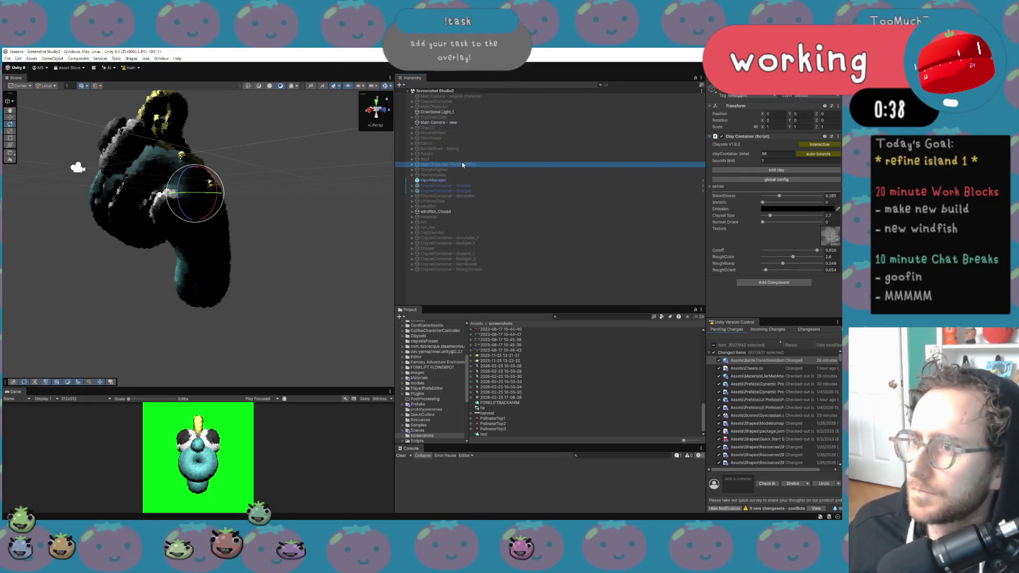
left_click(453, 122)
scroll(829, 285, "down", 3)
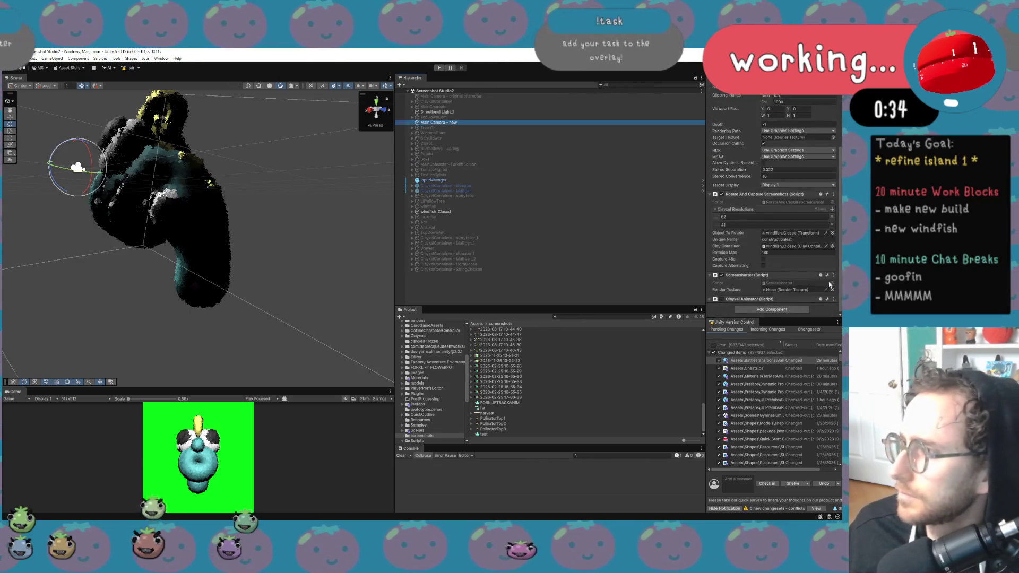
left_click(833, 225)
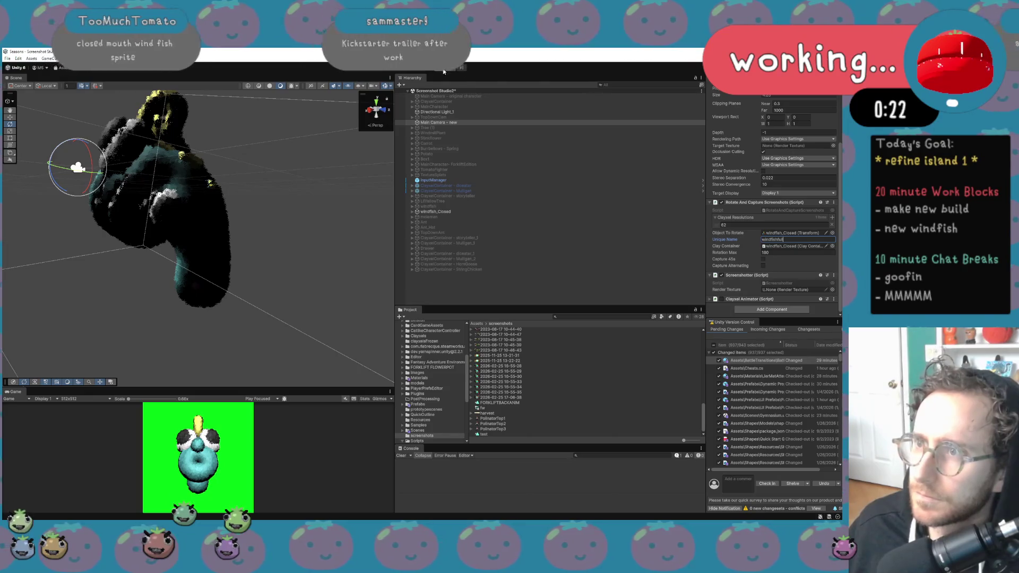
key("Return")
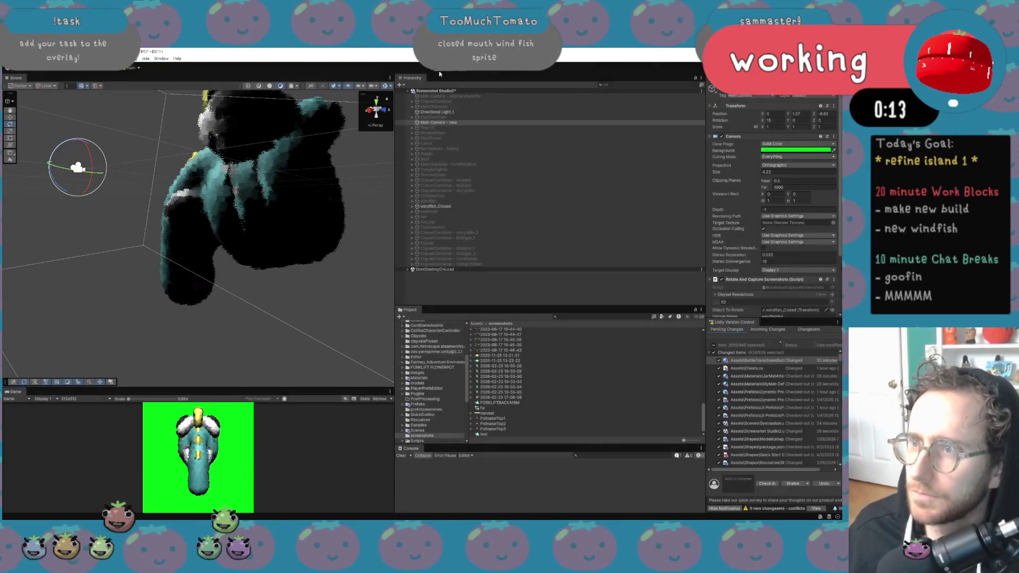
left_click(557, 392)
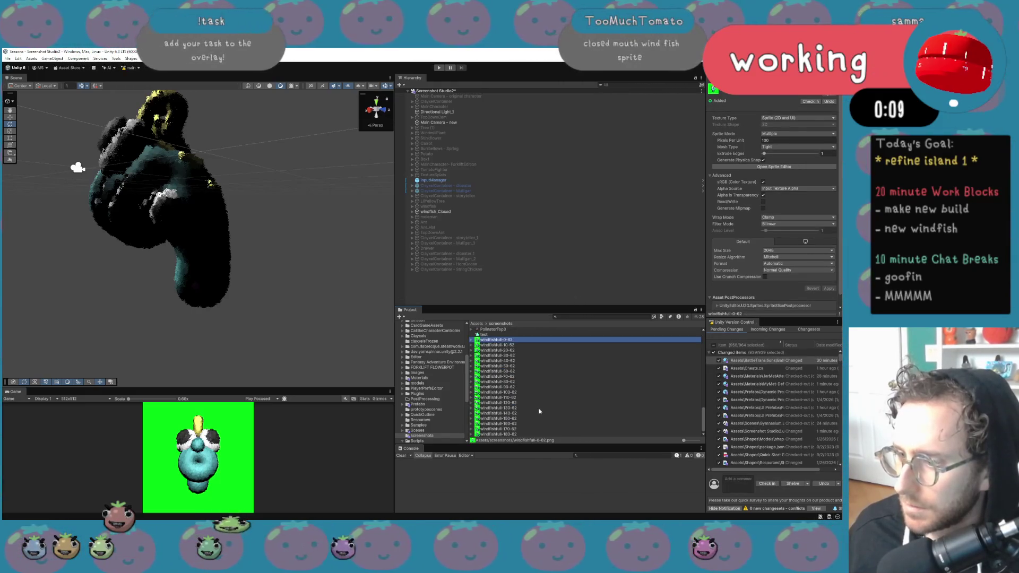
Select the captured windfish frame PNGs in the screenshots folder, then launch Krita
left_click(499, 434, "shift")
left_click(496, 360)
right_click(515, 339)
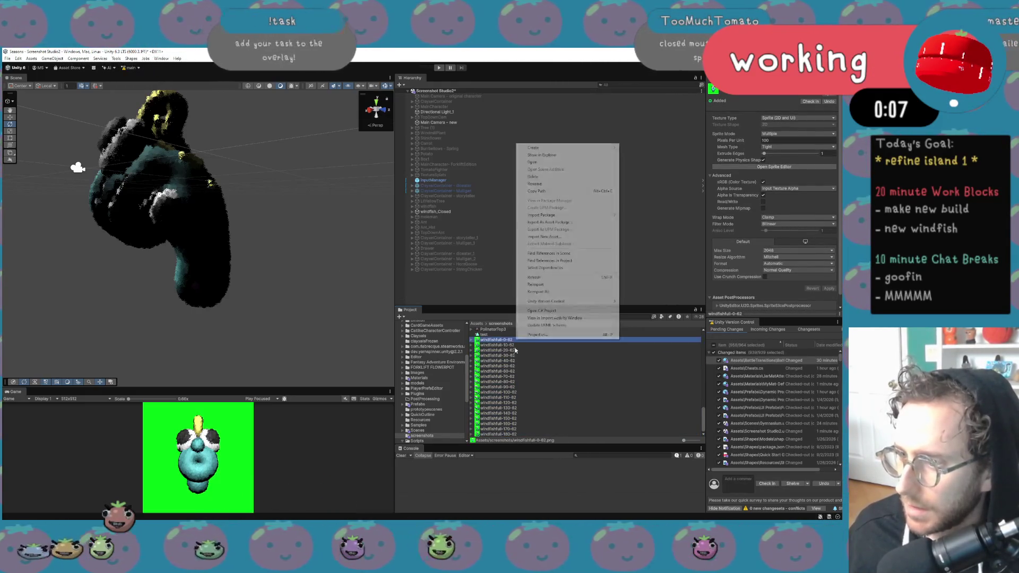
left_click(240, 500)
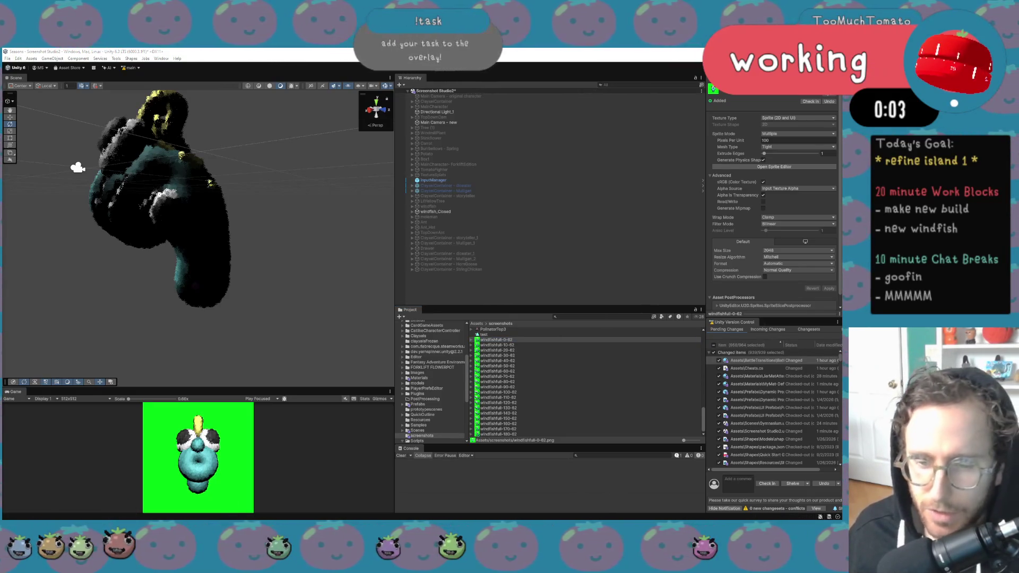
left_click(103, 521)
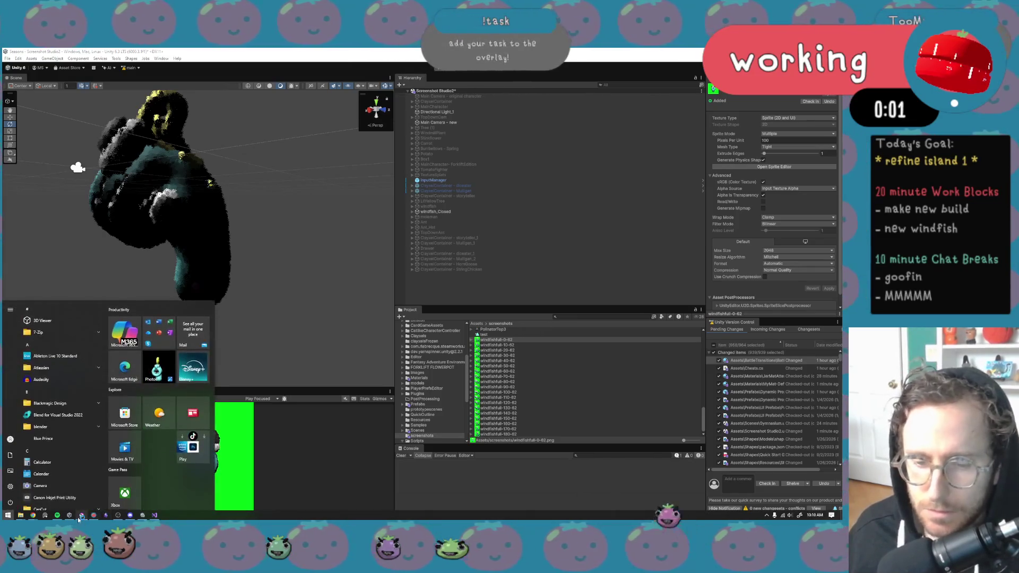
left_click(127, 343)
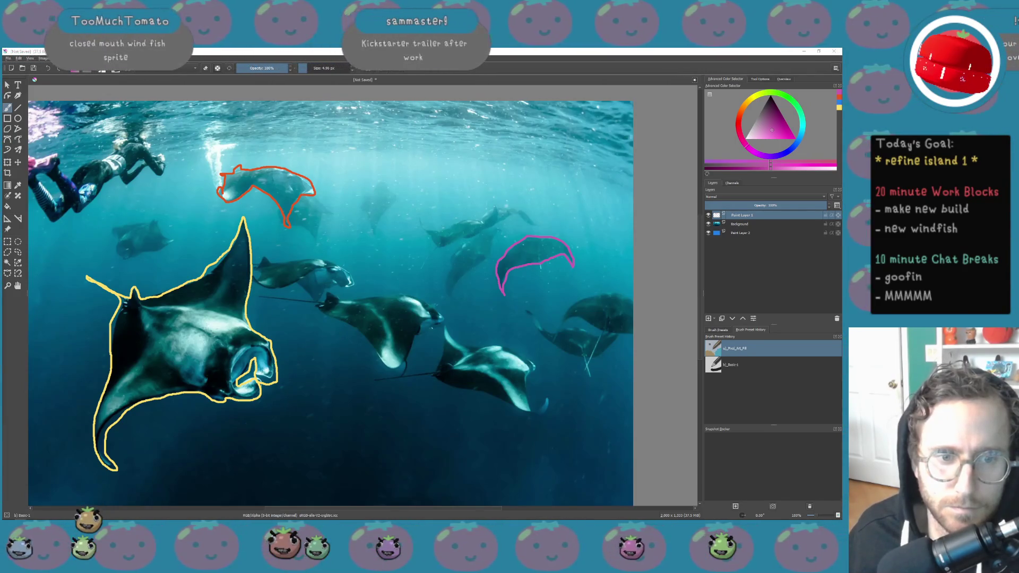
Drop the windfish frame files onto Krita and choose Open Many Documents
left_click_drag(109, 317, 158, 333)
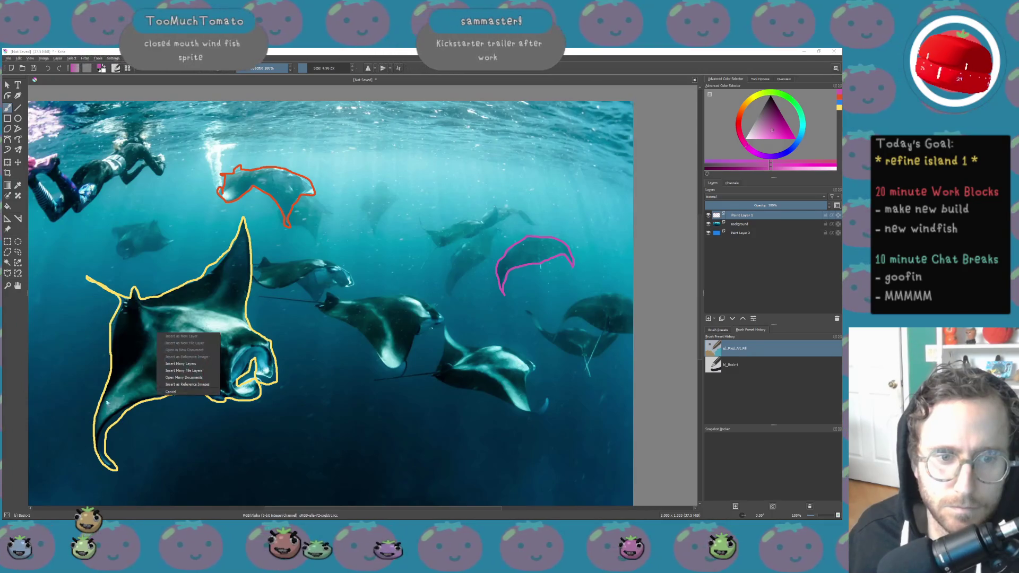
left_click(184, 377)
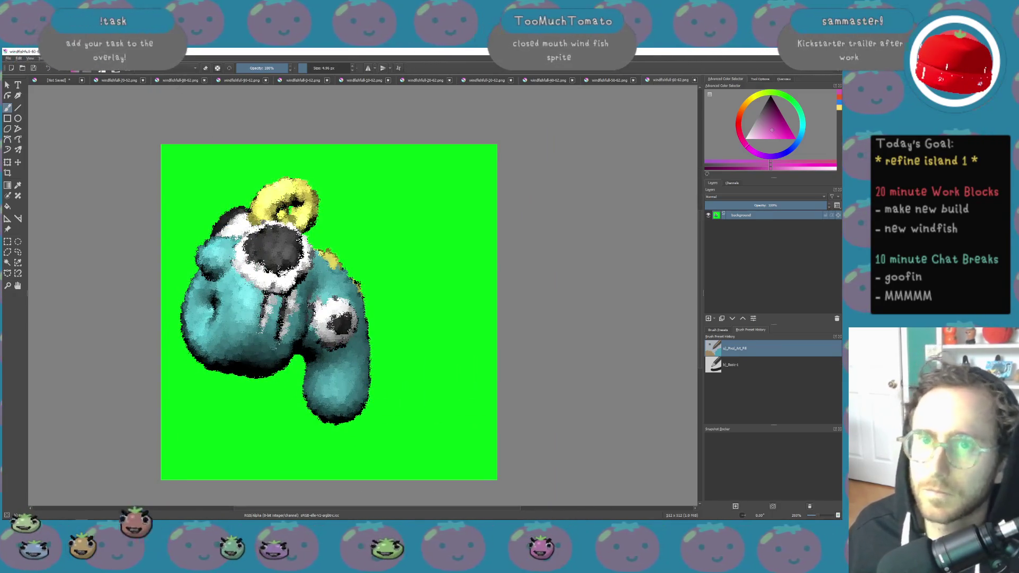
Apply Color to Alpha with threshold 1 and green #00ff15 to the windfish frame
left_click(126, 57)
mouse_move(85, 57)
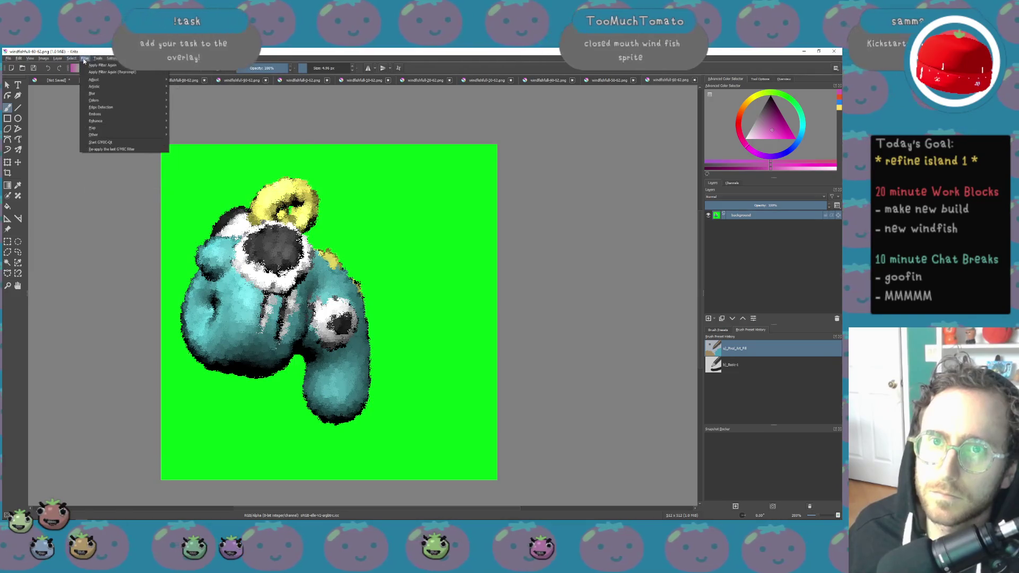
mouse_move(98, 81)
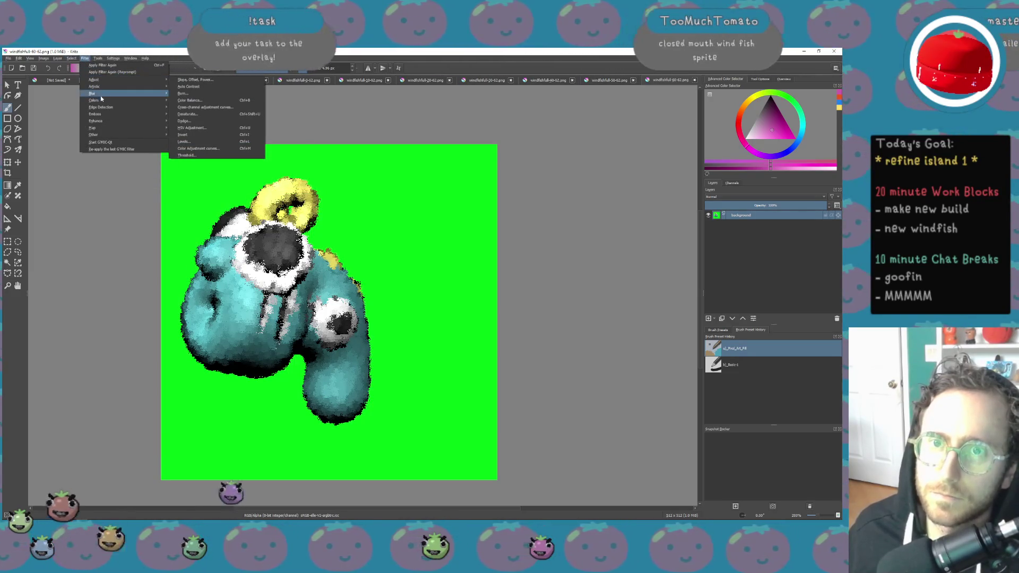
left_click(201, 105)
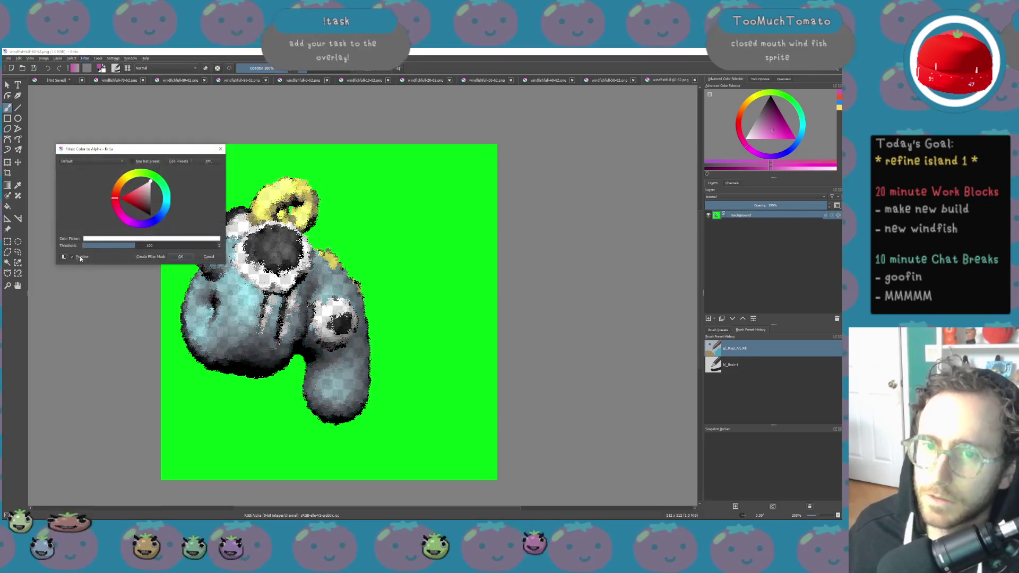
left_click_drag(122, 247, 93, 245)
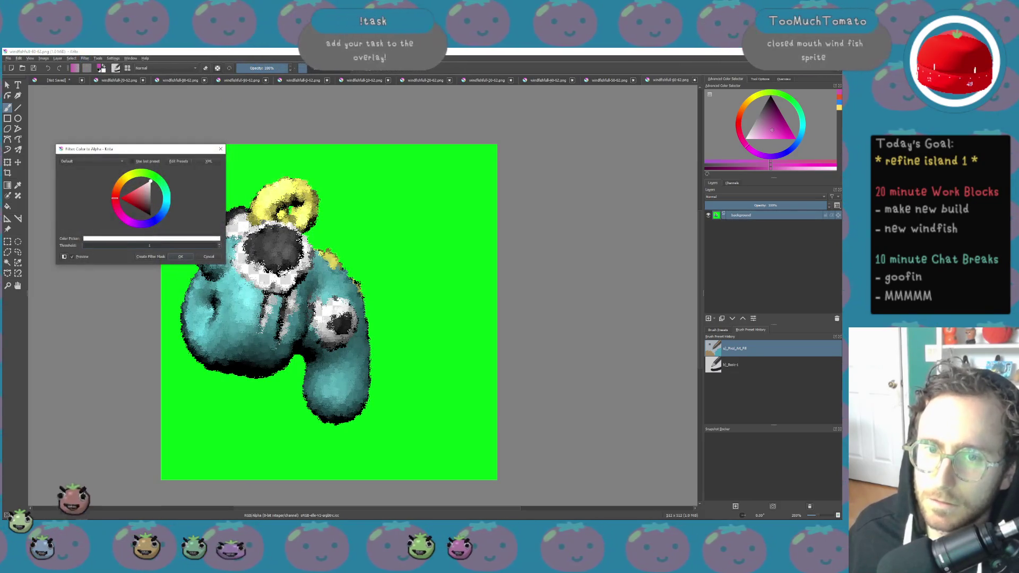
left_click(95, 239)
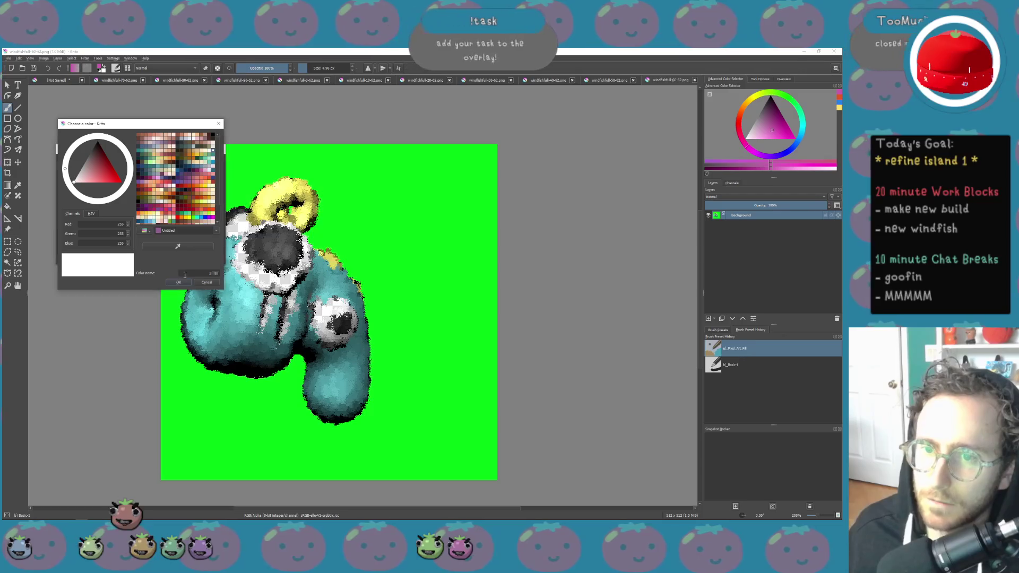
left_click(178, 246)
left_click(424, 371)
left_click(180, 284)
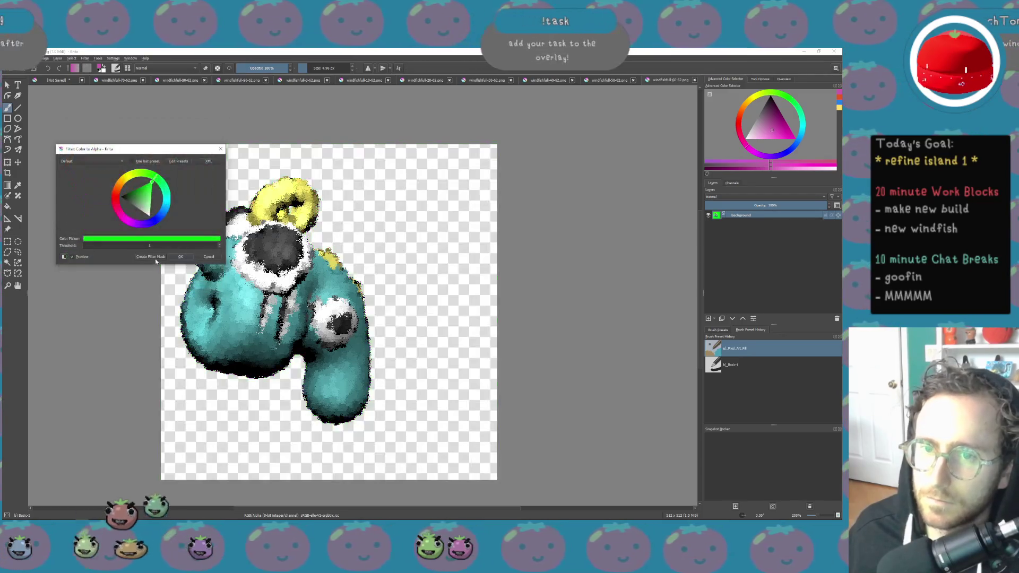
left_click(180, 261)
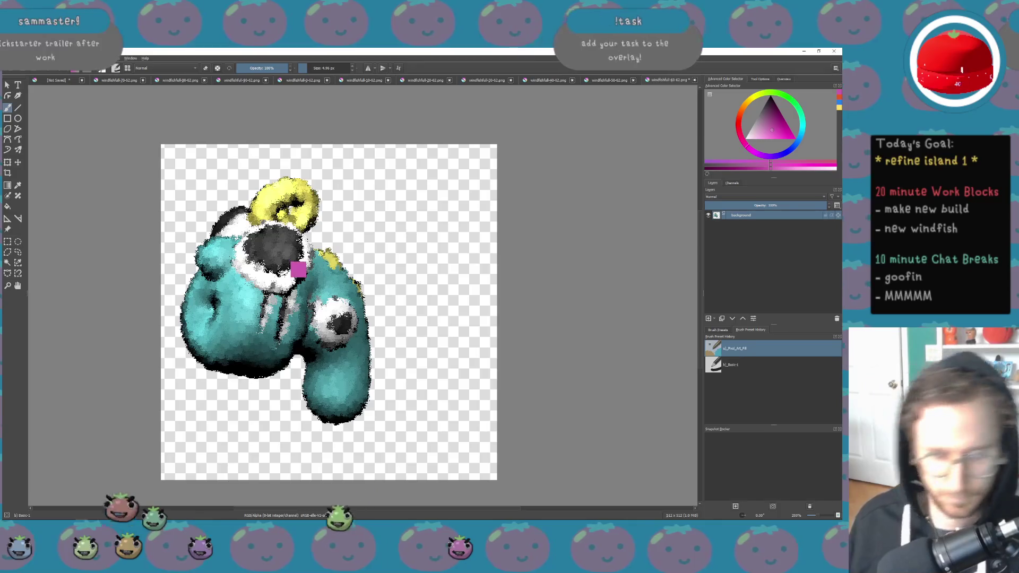
Save the keyed frame as PNG and close it, then key, save and close the next three frames
key("ctrl+s")
key("Return")
key("ctrl+w")
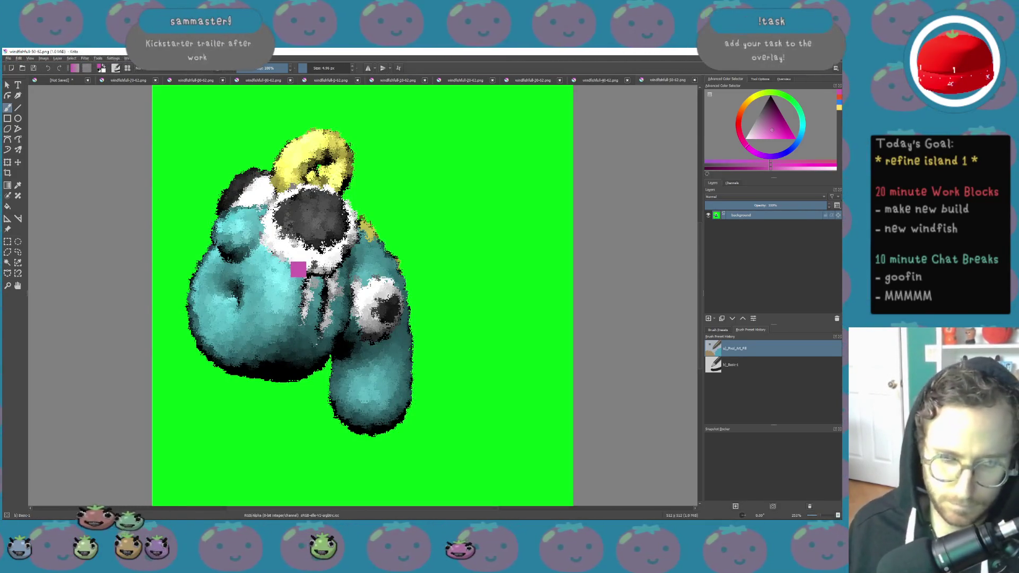
key("ctrl+f")
key("ctrl+s")
key("Return")
key("ctrl+w")
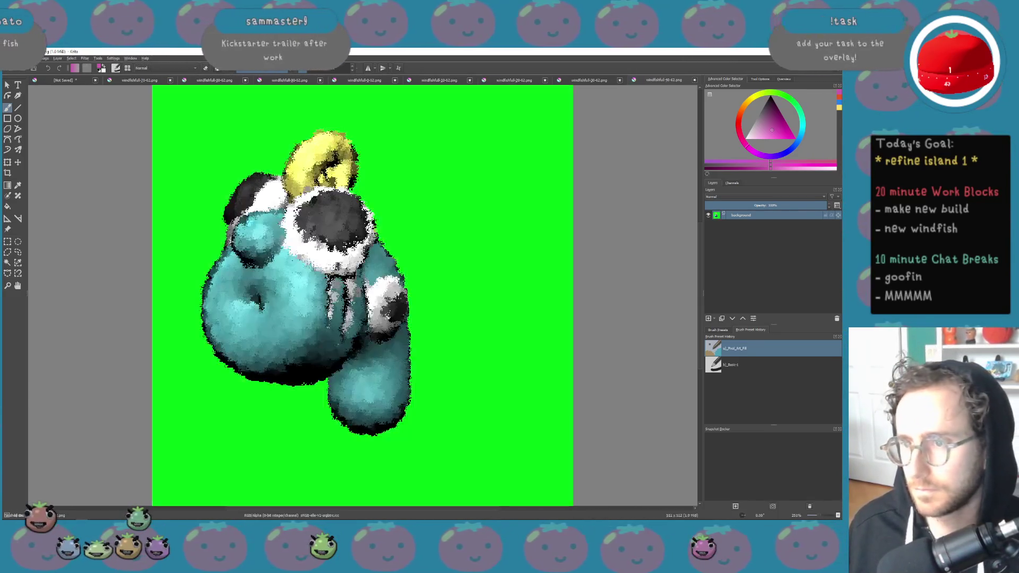
key("ctrl+f")
key("ctrl+s")
key("Return")
key("ctrl+w")
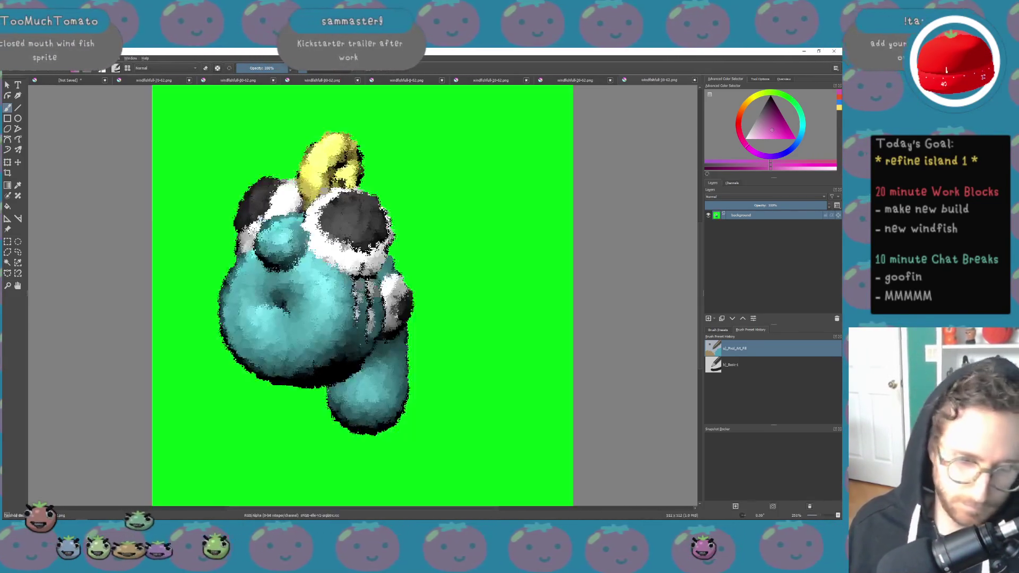
key("ctrl+f")
key("ctrl+s")
key("Return")
key("ctrl+w")
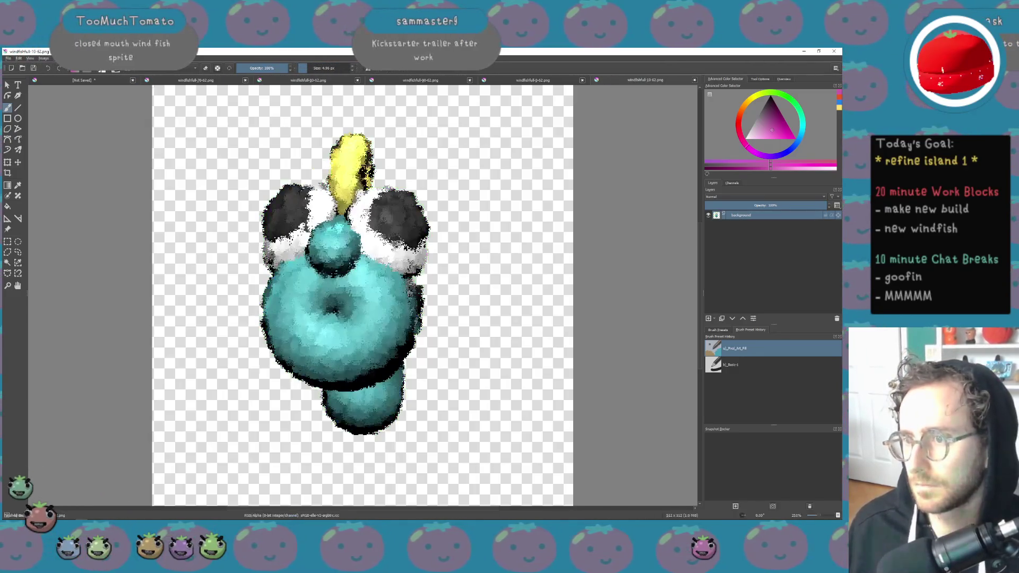
Reapply Color to Alpha, save as PNG and close each remaining windfish frame
key("ctrl+w")
key("ctrl+f")
key("ctrl+s")
key("Return")
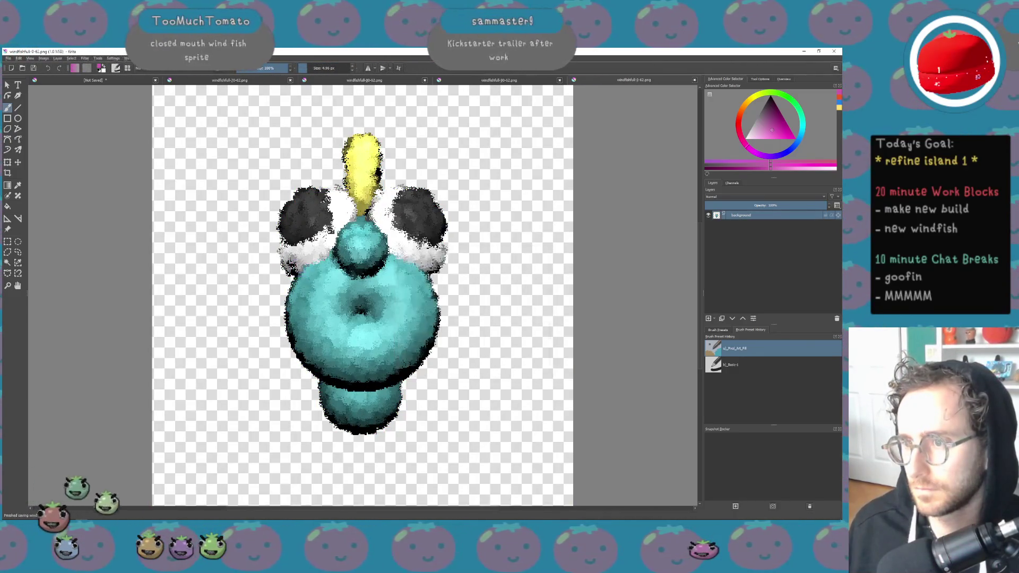
key("ctrl+w")
key("ctrl+f")
key("ctrl+s")
key("Return")
key("ctrl+w")
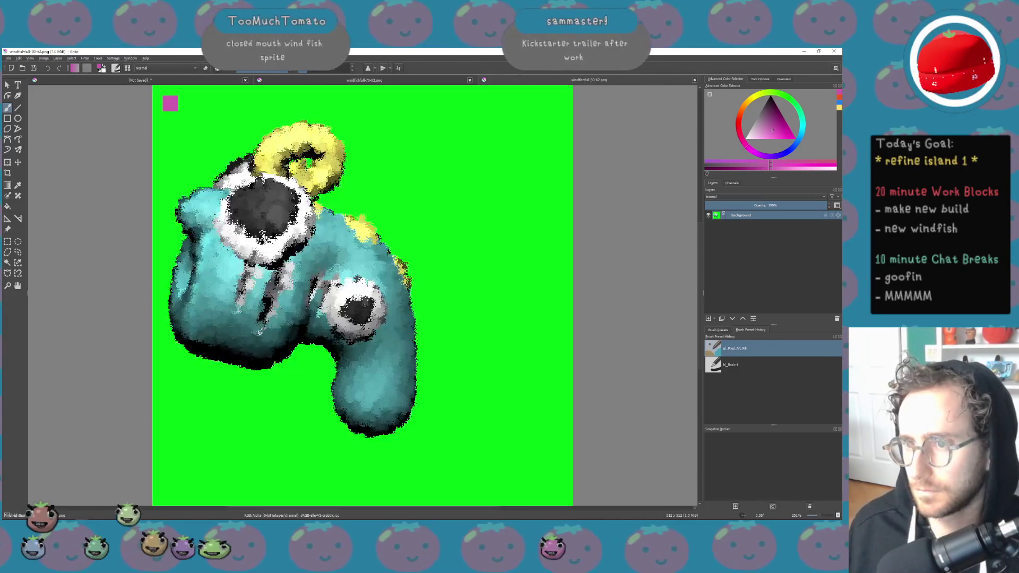
key("ctrl+f")
key("ctrl+s")
key("Return")
key("ctrl+w")
key("ctrl+f")
key("ctrl+s")
key("Return")
key("ctrl+w")
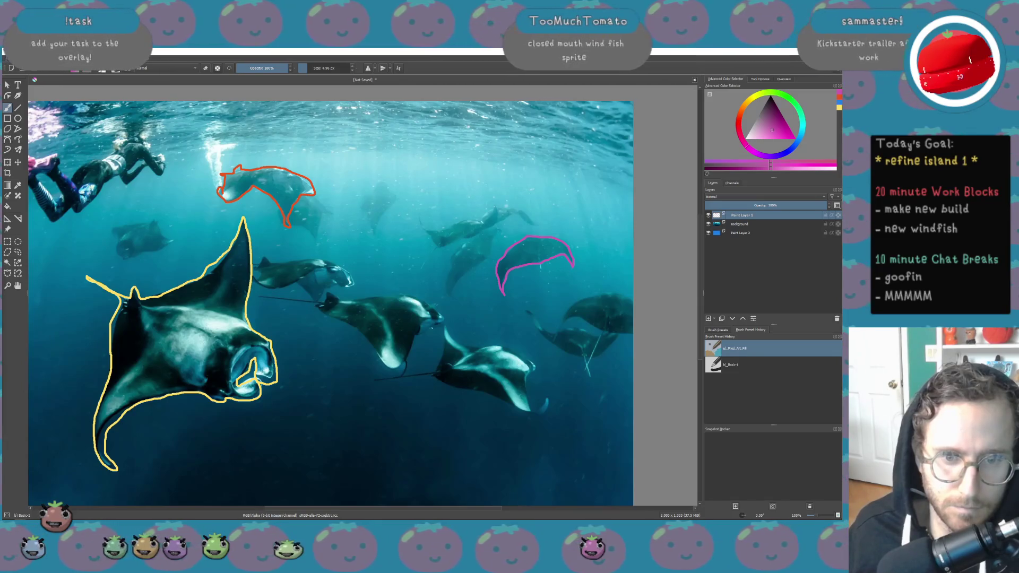
Open the next batch of windfish frames, then key, save as PNG and close frame 180-62
right_click(294, 297)
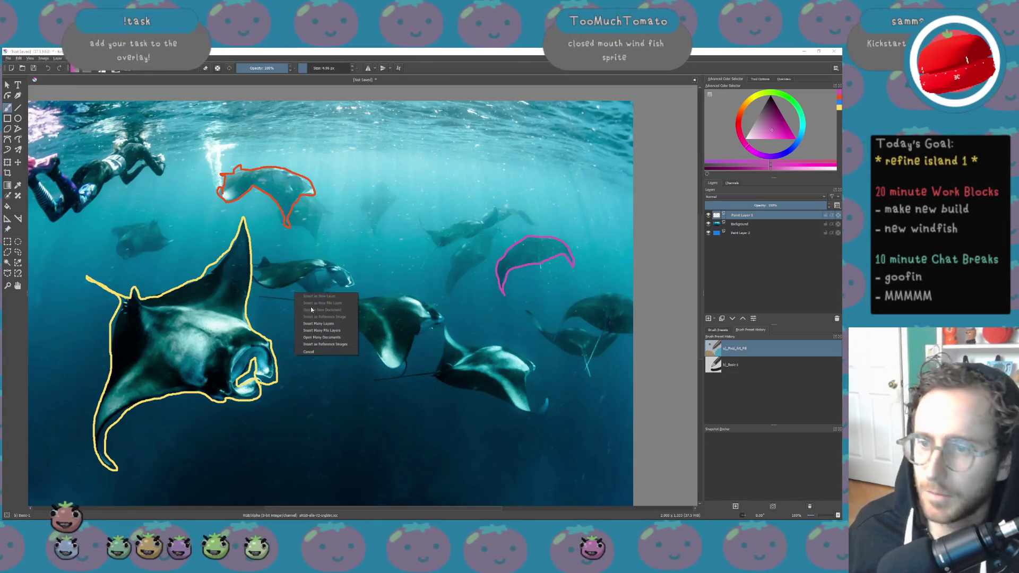
left_click(343, 339)
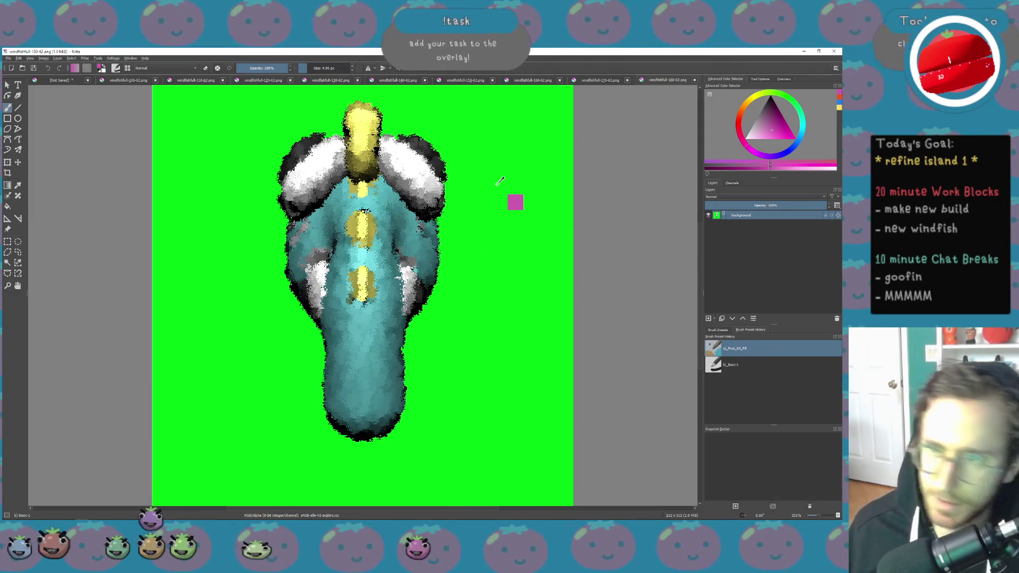
key("ctrl+f")
key("ctrl+s")
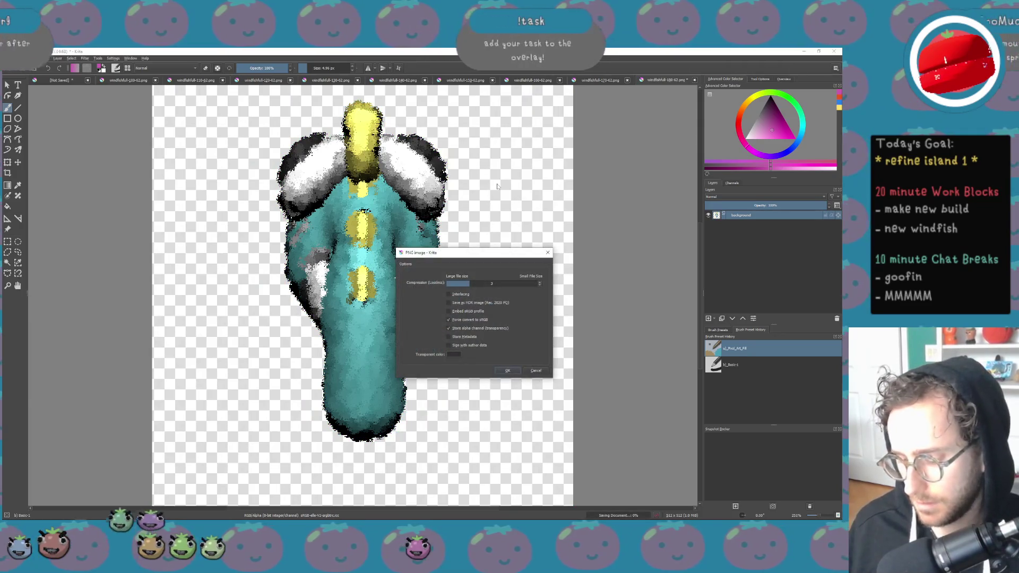
key("Return")
key("ctrl+w")
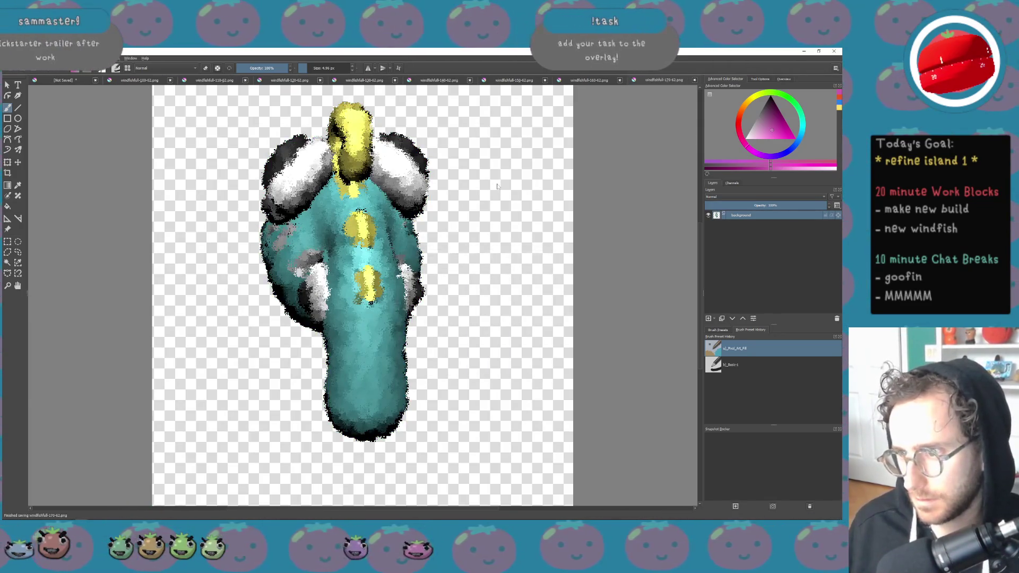
key("ctrl+w")
key("ctrl+w")
key("ctrl+w")
key("ctrl+w")
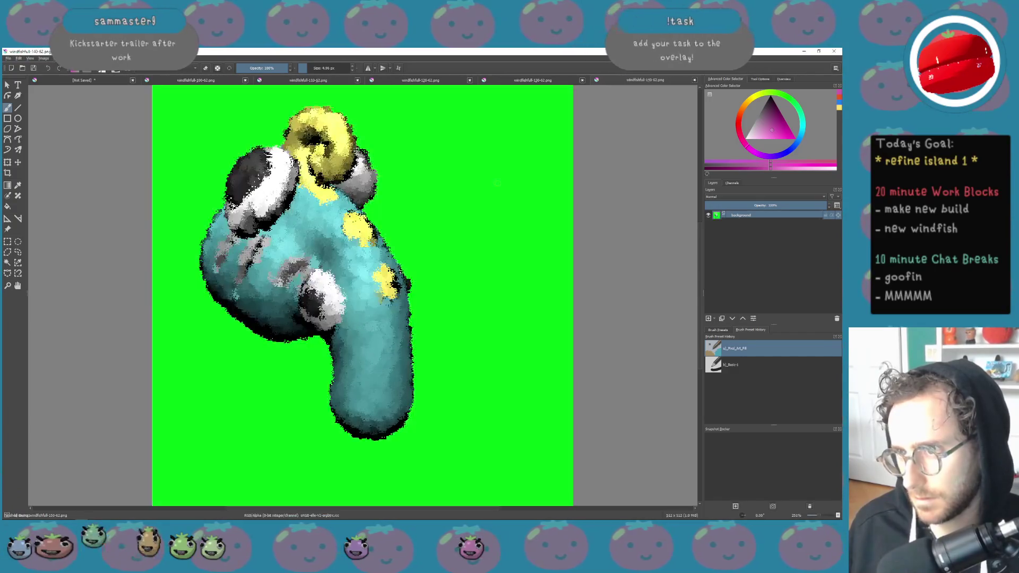